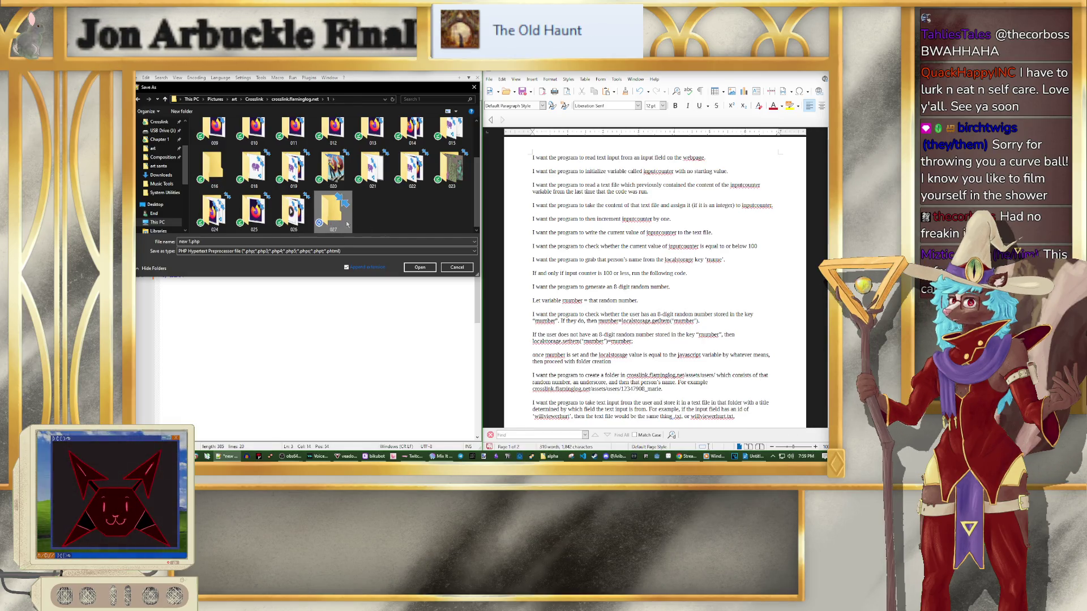
# Step: Save the new code file as inputhandler.php in the empty 027 folder
pyautogui.press('Return')
pyautogui.click(190, 241)
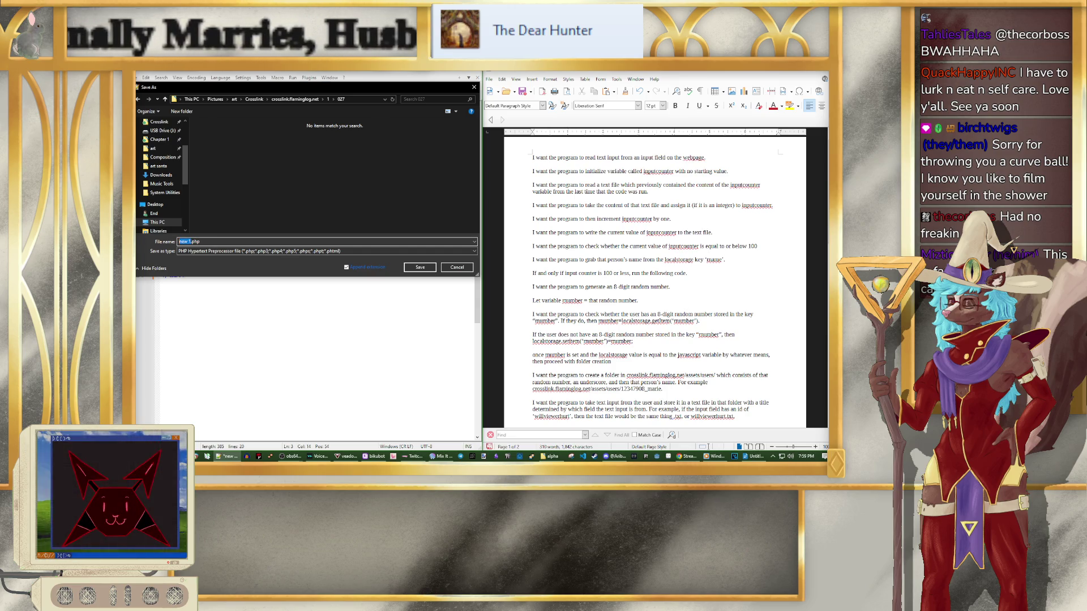
pyautogui.write('index')
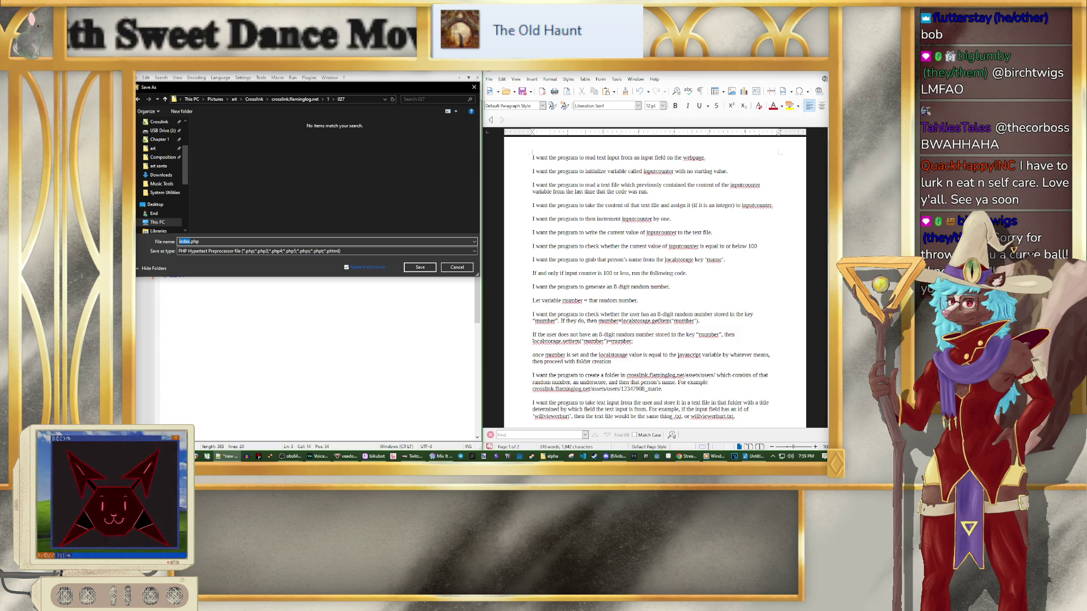
pyautogui.press('BackSpace')
pyautogui.press('BackSpace')
pyautogui.press('BackSpace')
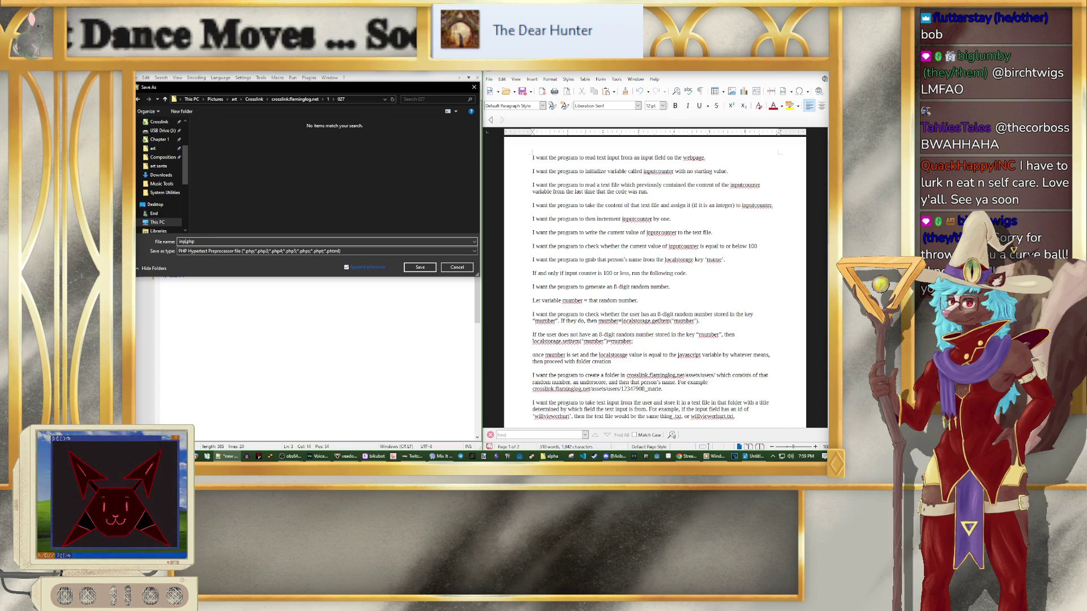
pyautogui.write('uthandler')
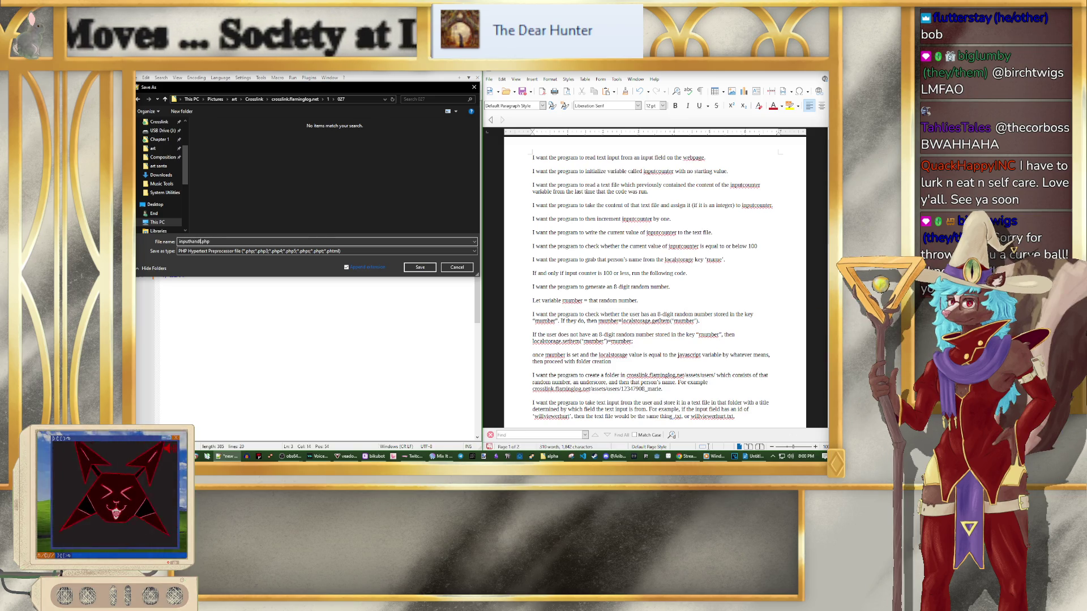
pyautogui.press('Return')
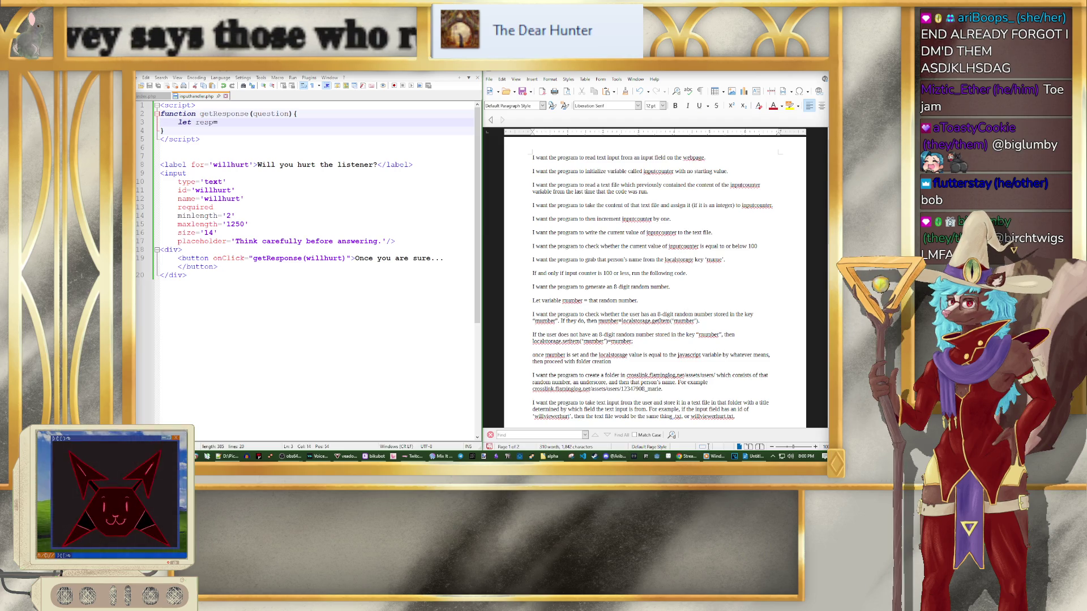
pyautogui.hotkey('alt', 'Tab')
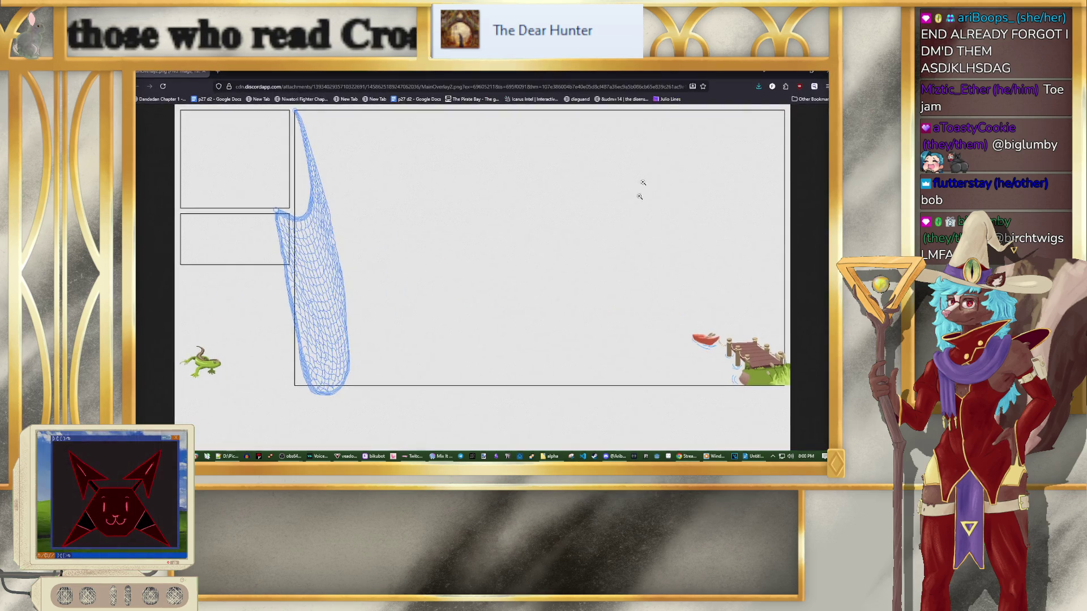
# Step: Close the Chrome line-art image to reveal Notepad++ and the Writer document
pyautogui.hotkey('ctrl', 'w')
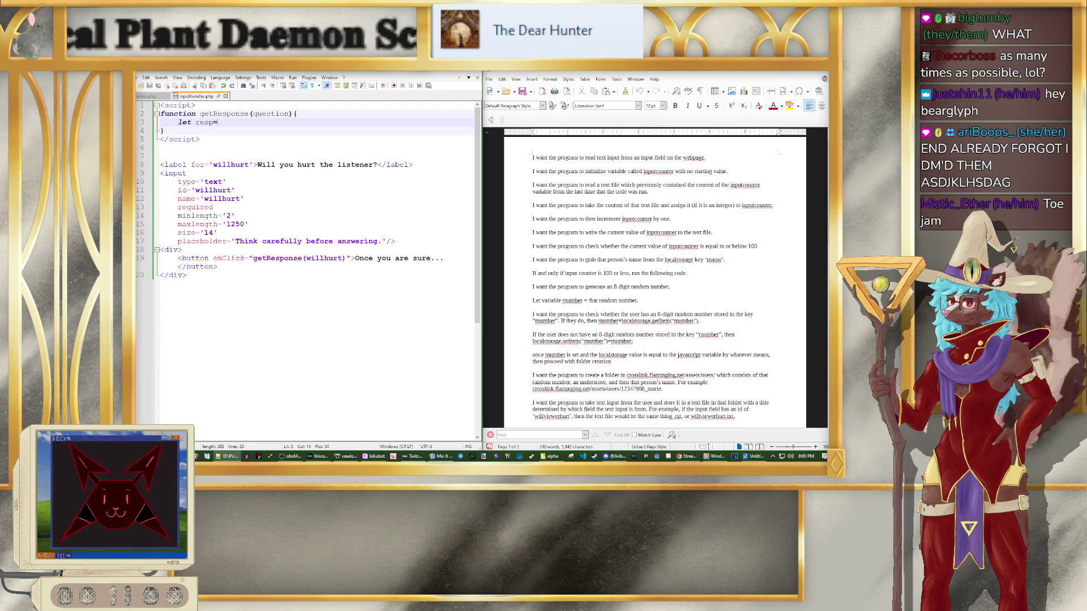
# Step: Bring up the Windows Media Player album library briefly, then minimize it
pyautogui.click(714, 456)
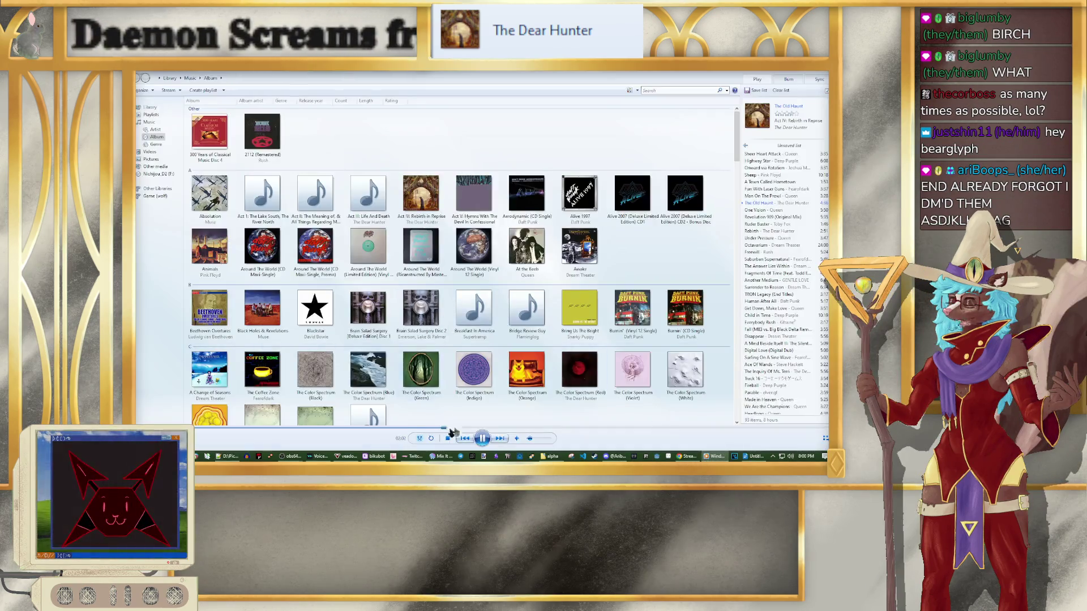
pyautogui.click(715, 456)
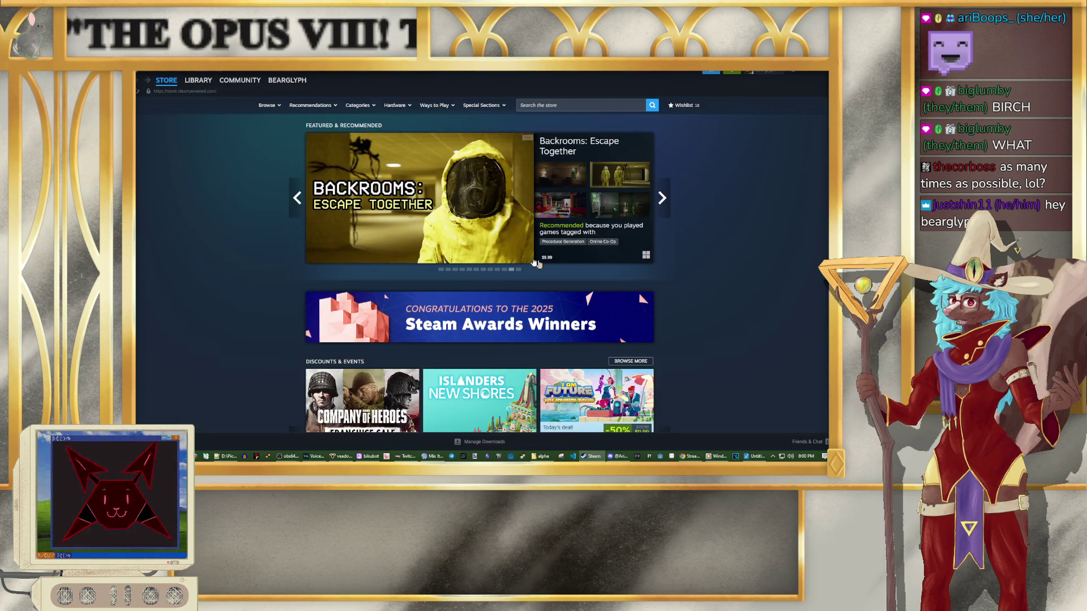
# Step: Switch Steam from the store to the game library and browse the game list
pyautogui.click(214, 82)
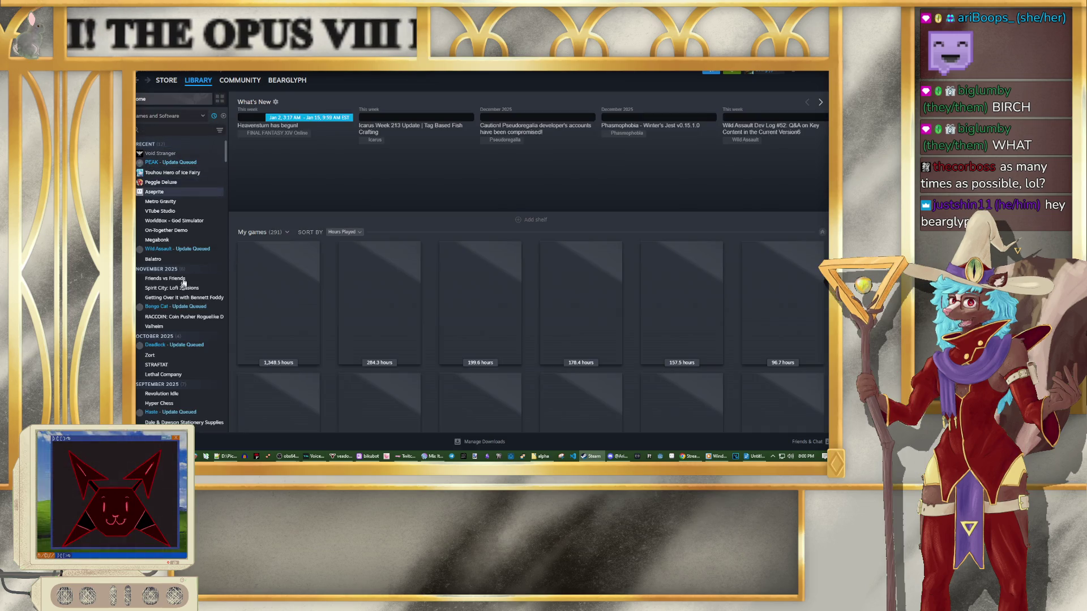
pyautogui.moveTo(226, 152); pyautogui.dragTo(227, 204)
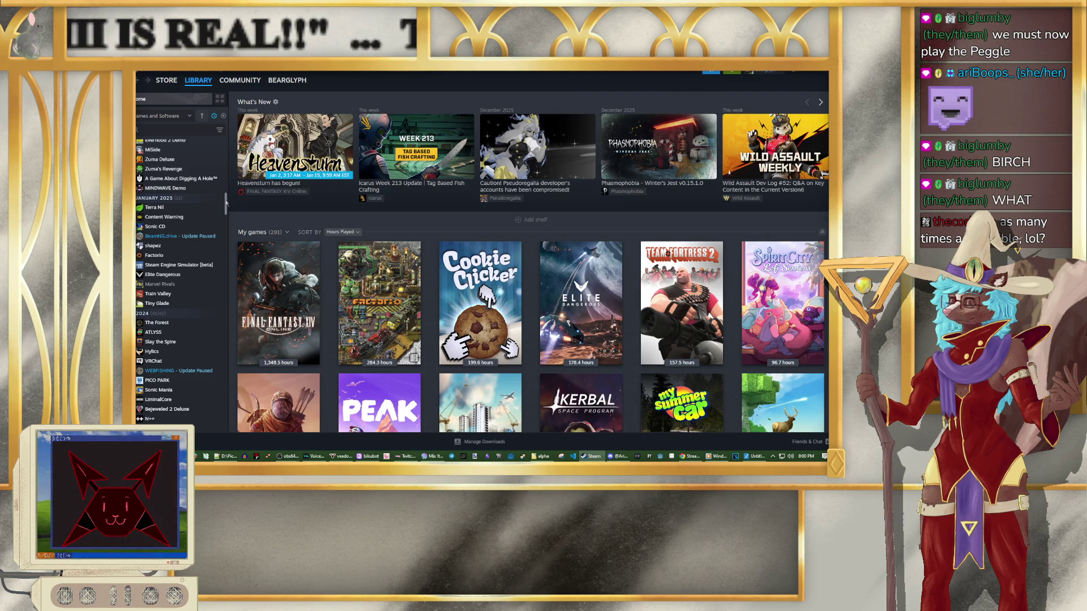
pyautogui.scroll(-10, 226, 203)
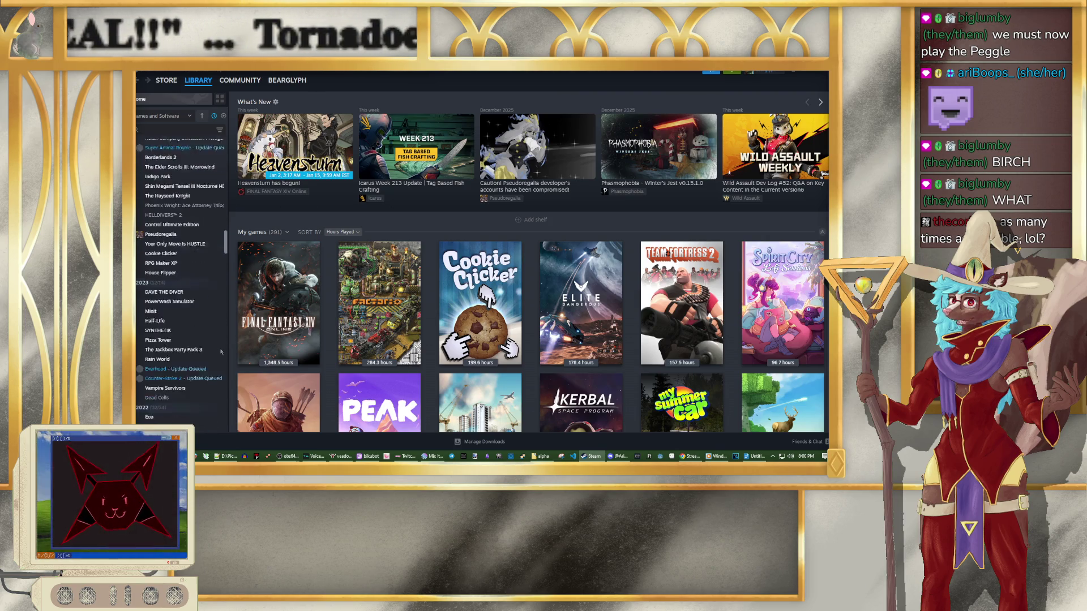
pyautogui.scroll(-10, 224, 348)
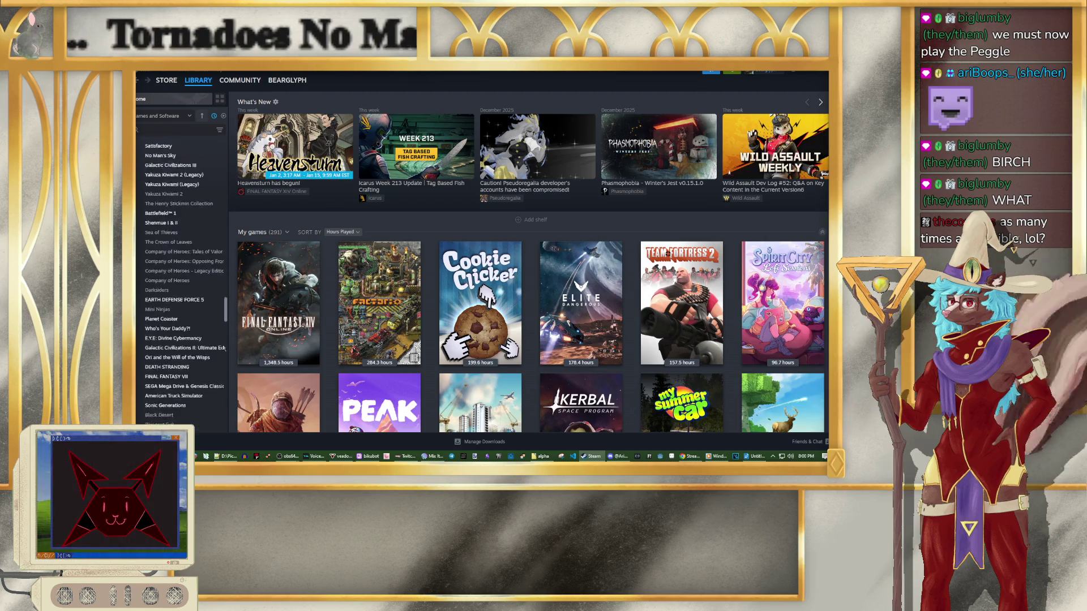
pyautogui.scroll(-3, 181, 277)
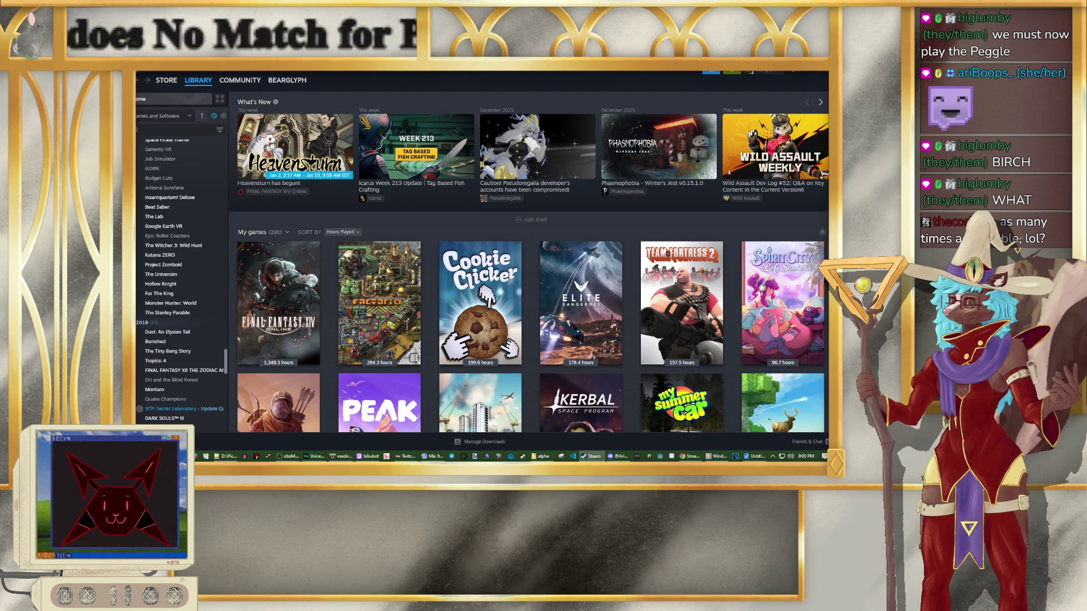
pyautogui.scroll(2, 182, 272)
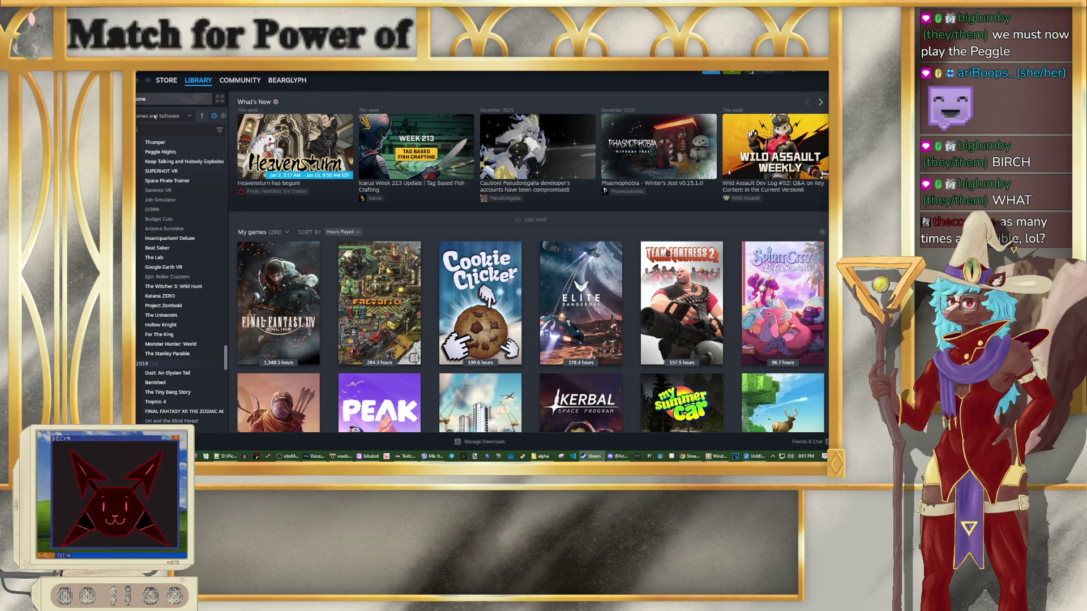
pyautogui.click(156, 116)
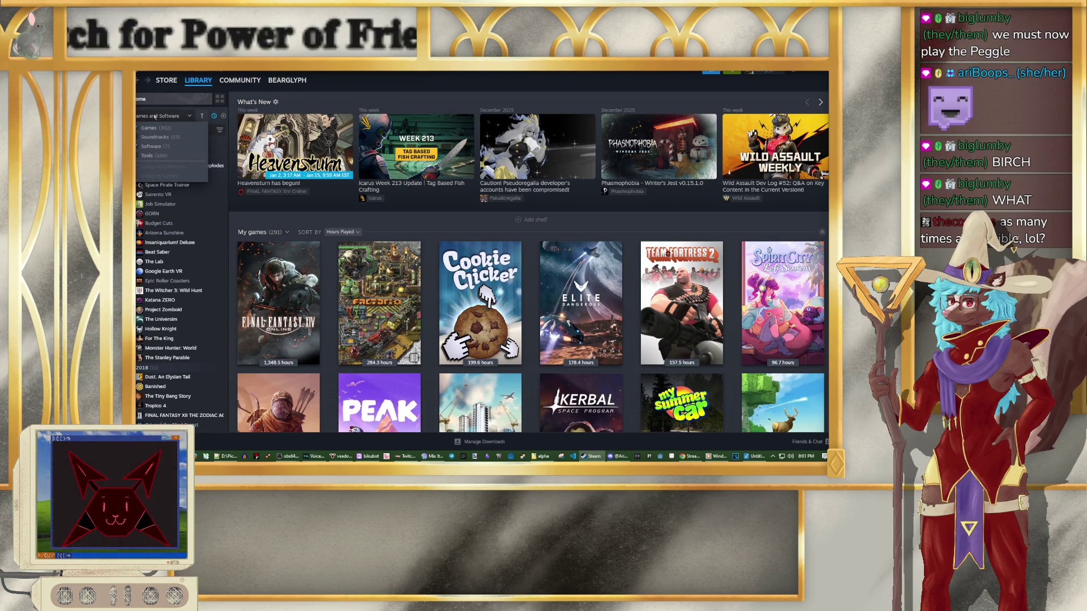
pyautogui.click(214, 105)
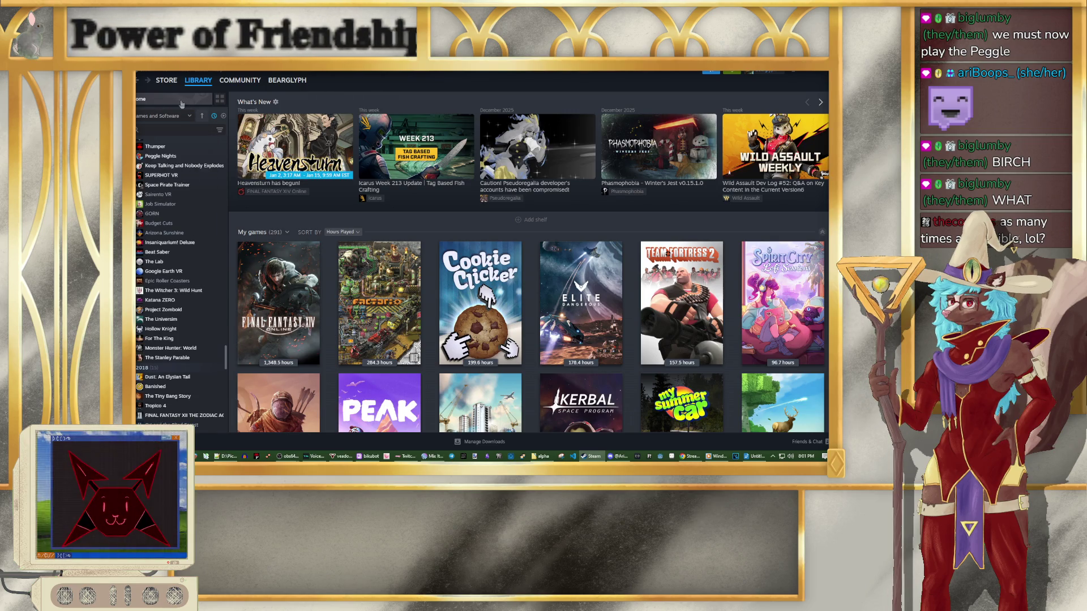
# Step: Search the library for 'peg', select Peggle Deluxe and launch it
pyautogui.click(163, 129)
pyautogui.write('ple')
pyautogui.press('BackSpace')
pyautogui.write('eggle')
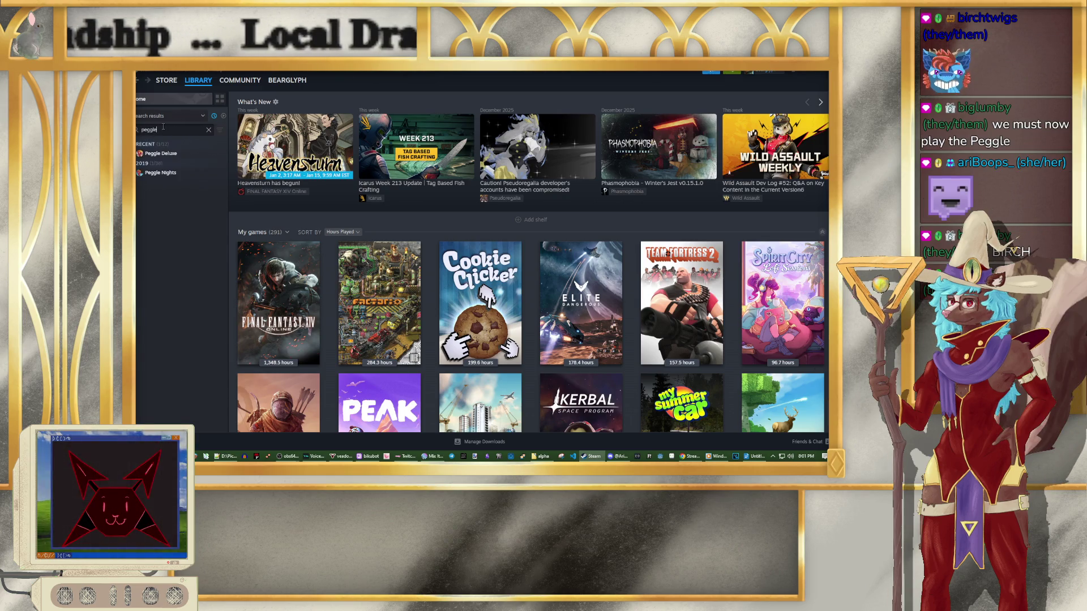
pyautogui.click(164, 153)
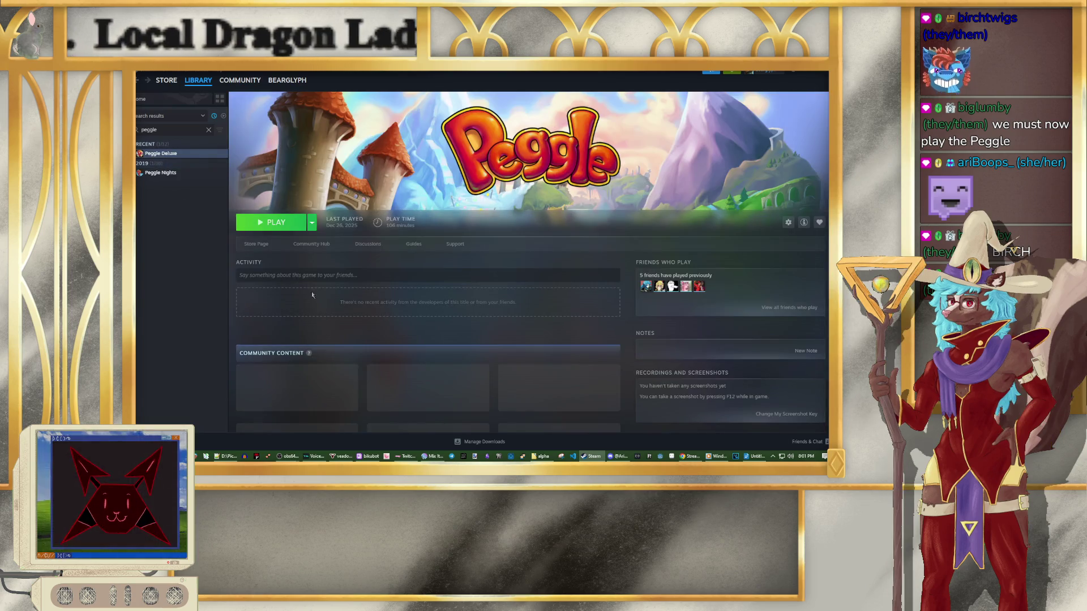
pyautogui.click(286, 227)
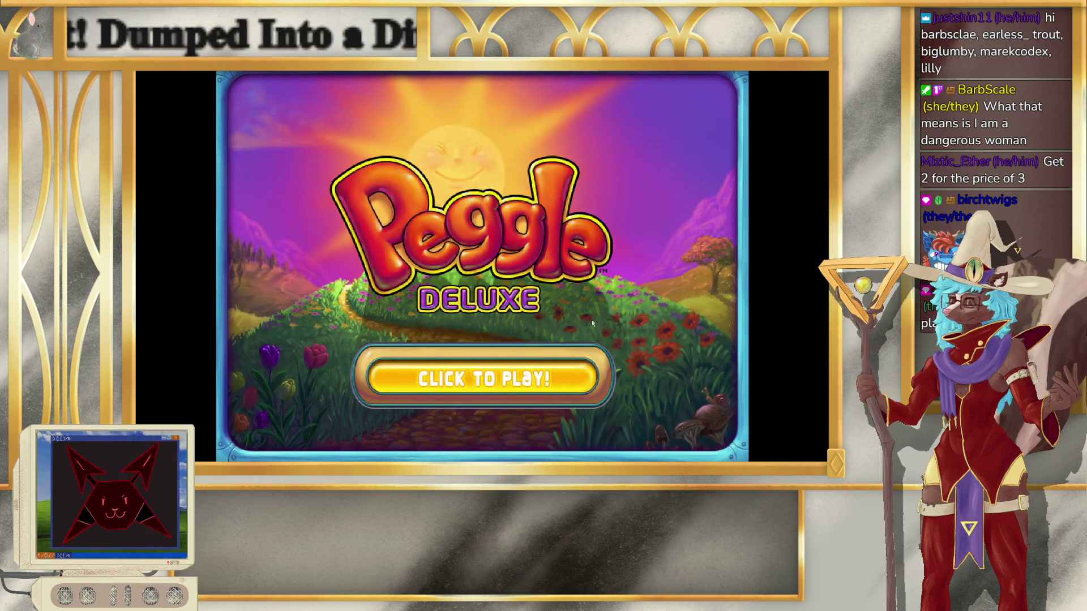
# Step: Start Adventure stage 4-1, dismiss the Space Blast introduction and fire the first ball
pyautogui.click(514, 392)
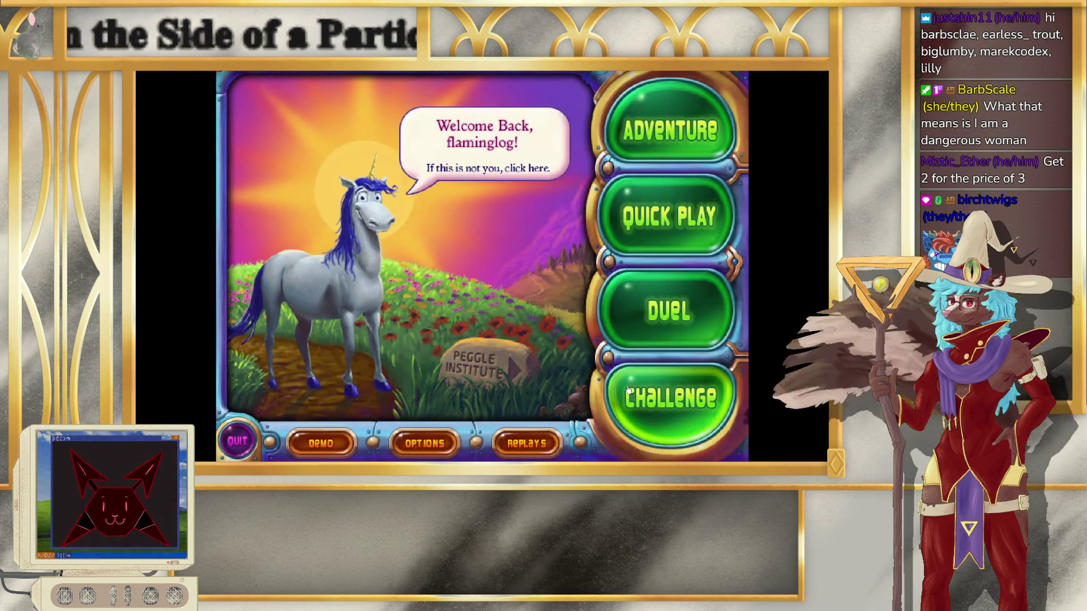
pyautogui.click(668, 133)
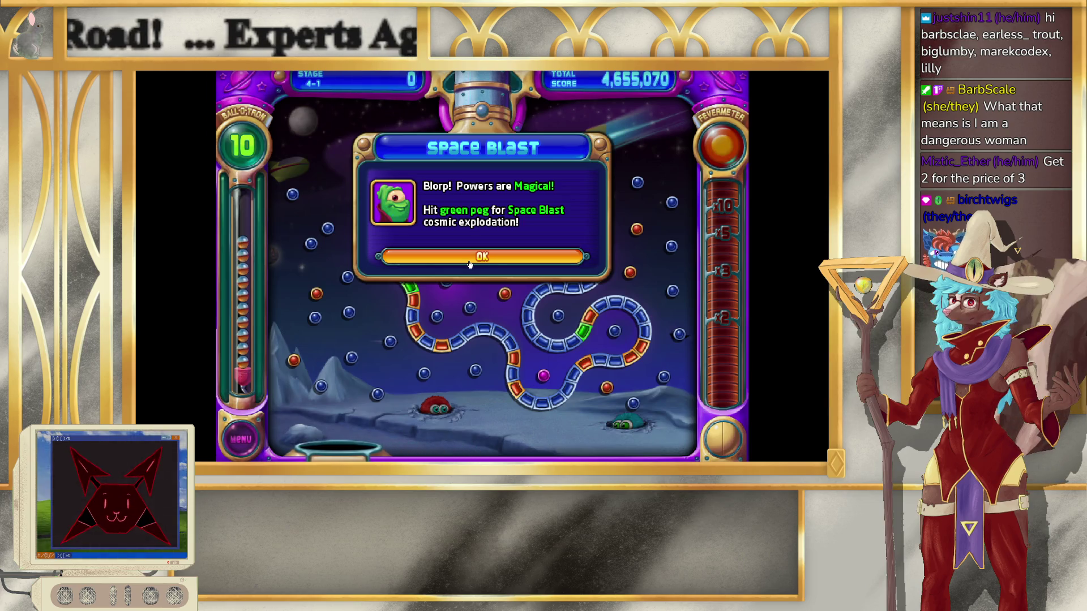
pyautogui.click(450, 264)
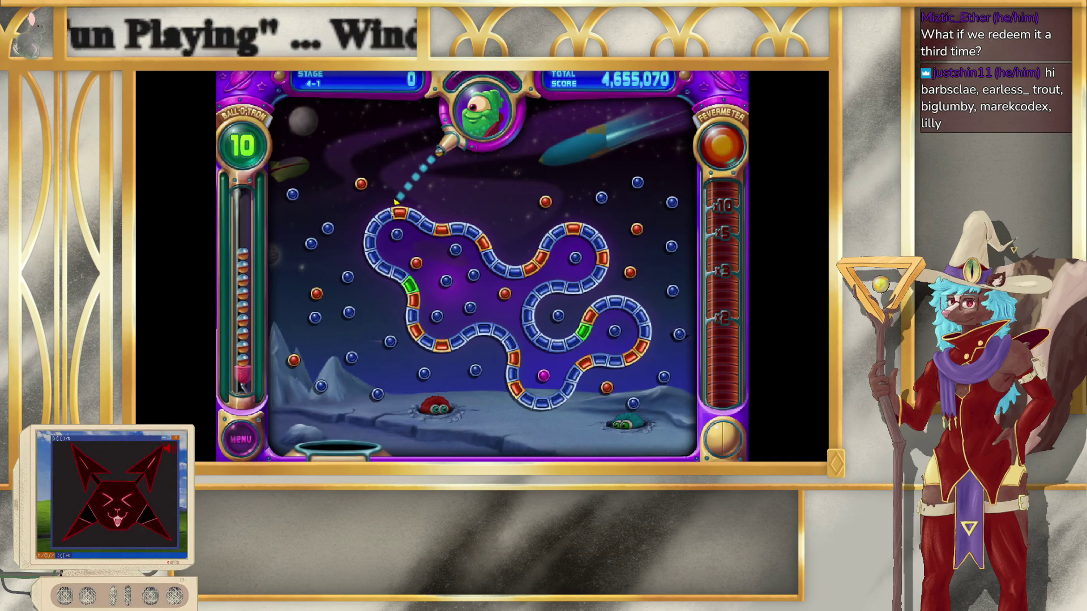
pyautogui.click(396, 201)
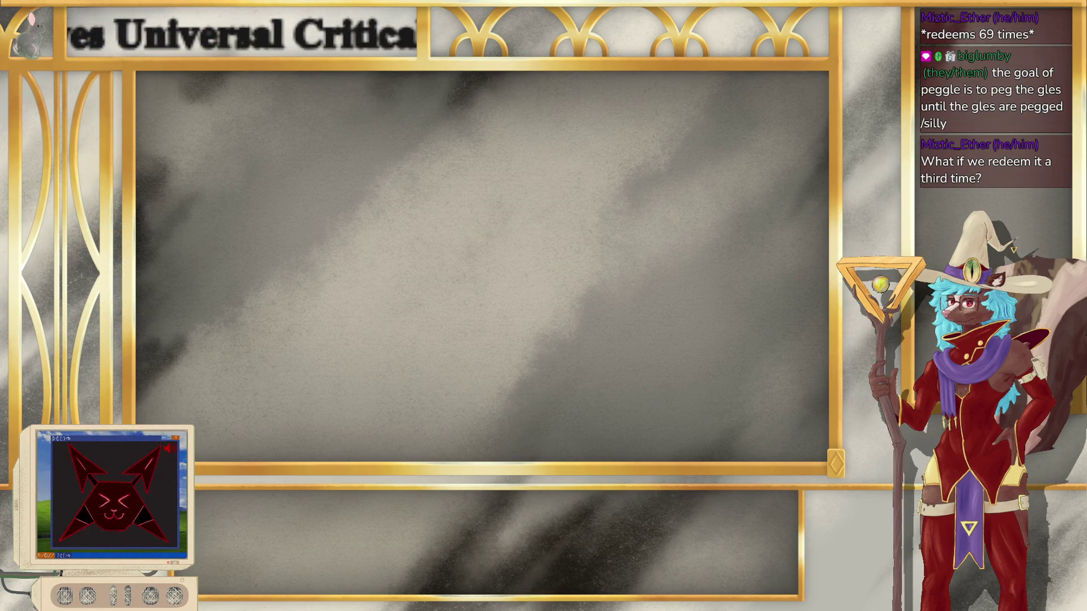
# Step: Toggle the desktop view with Win+D to return to the Stage 4-1 board
pyautogui.press('super+d')
pyautogui.press('super+d')
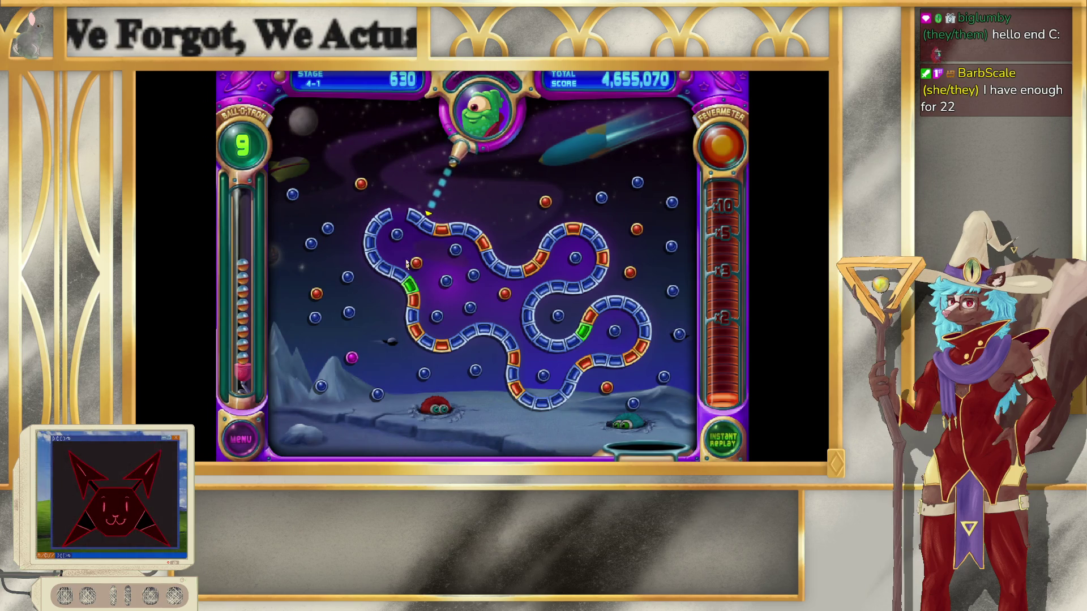
# Step: Fire eight balls at the orange pegs until Stage 4-1 is cleared with 406,920 points
pyautogui.click(365, 187)
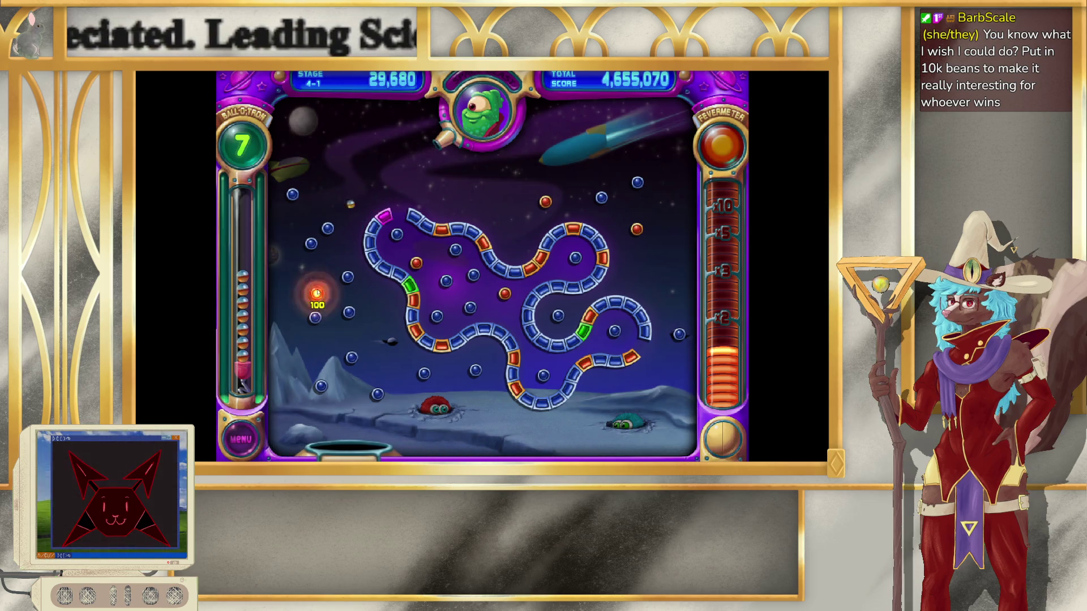
pyautogui.click(549, 278)
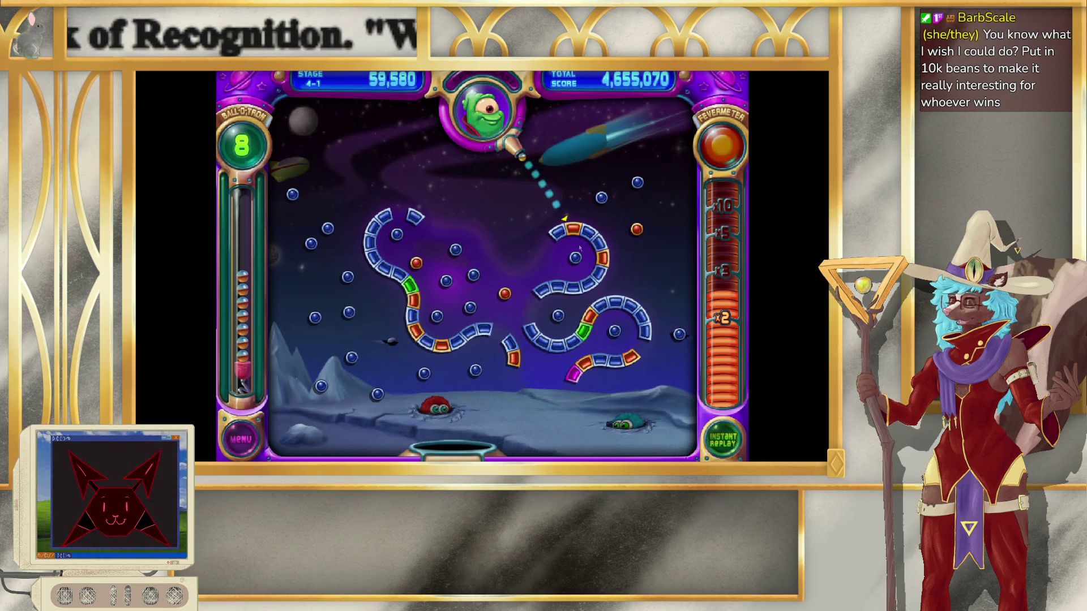
pyautogui.click(580, 248)
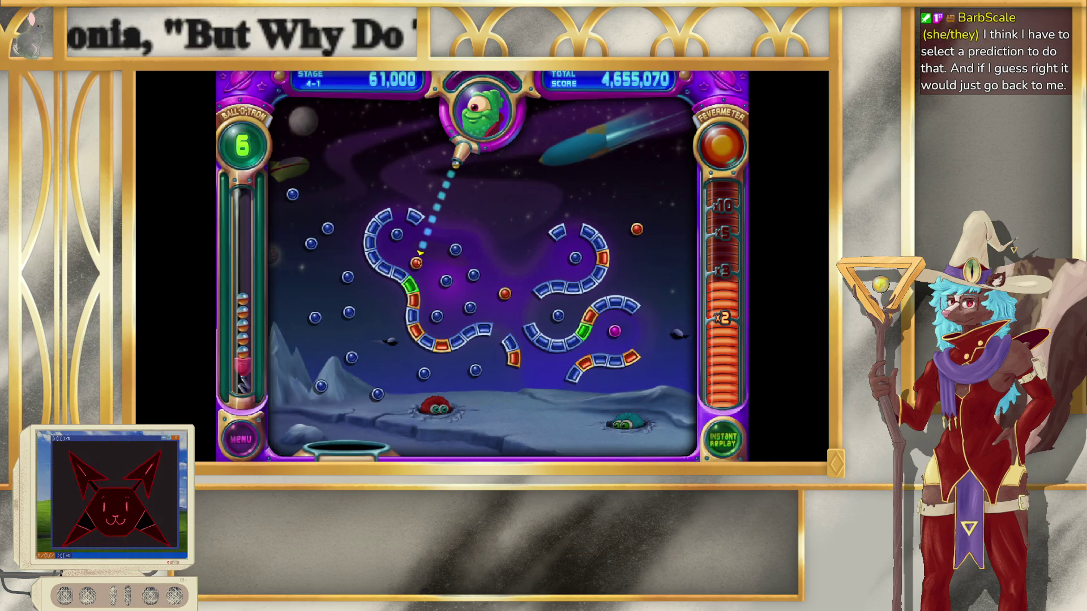
pyautogui.click(419, 253)
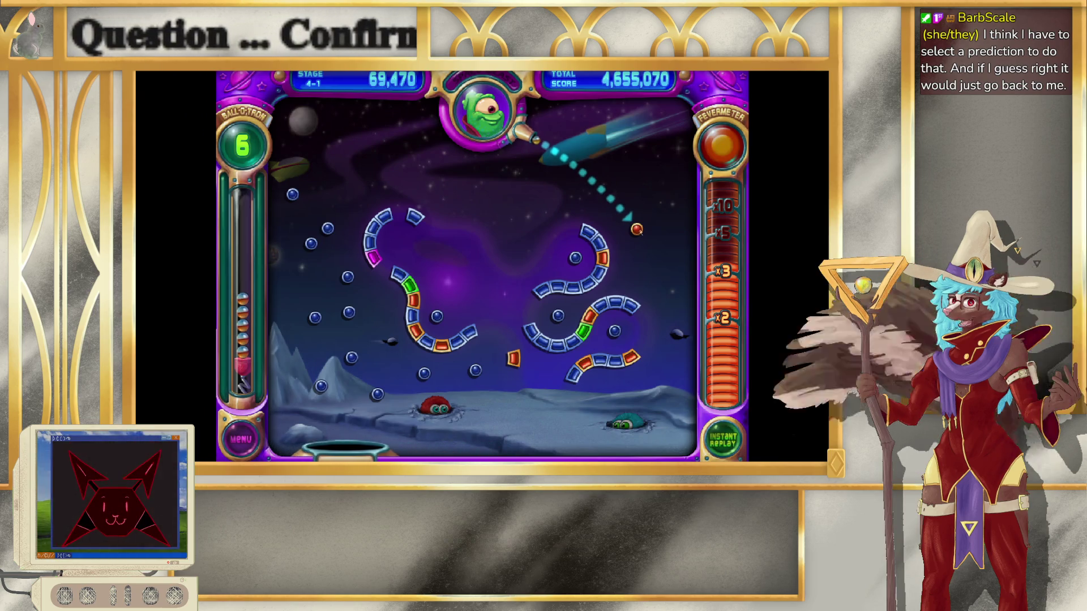
pyautogui.click(638, 230)
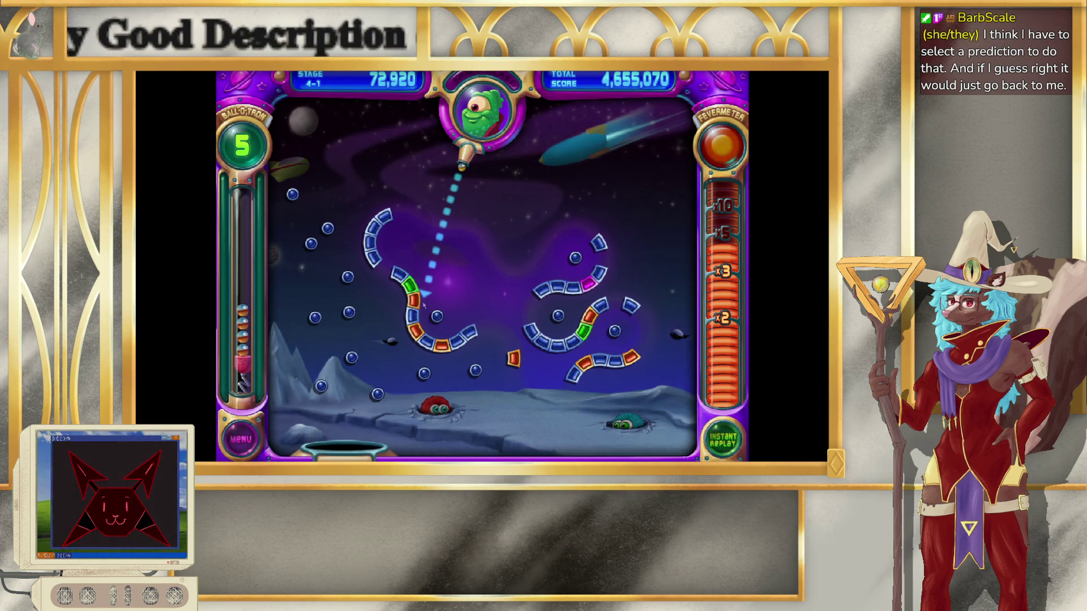
pyautogui.click(424, 305)
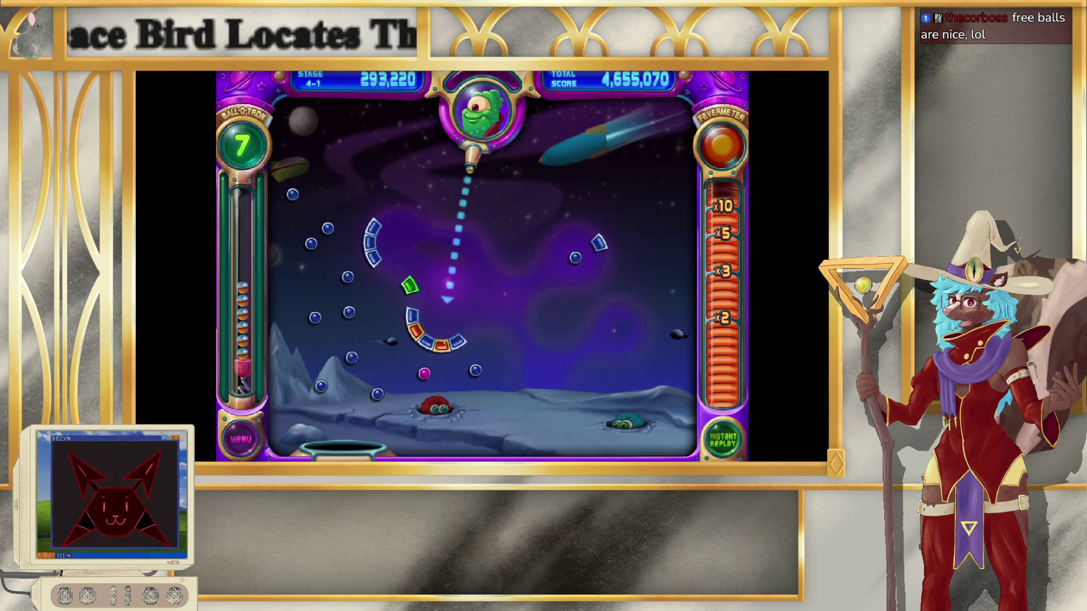
pyautogui.click(445, 348)
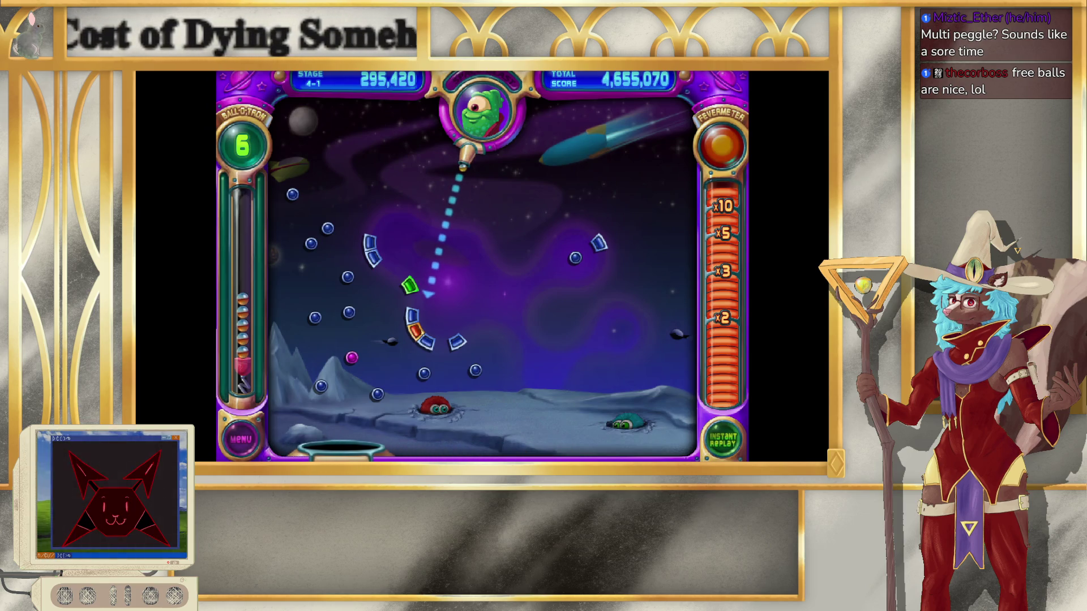
pyautogui.click(428, 294)
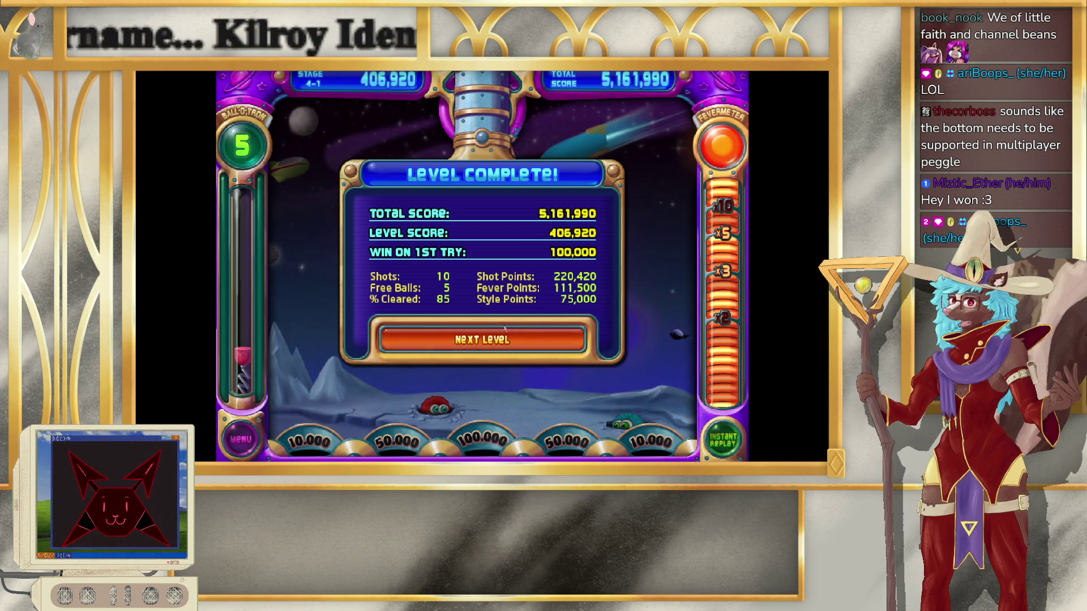
# Step: Advance to stage 4-2, dismiss the speed tip, go to the main menu and quit Peggle
pyautogui.click(463, 347)
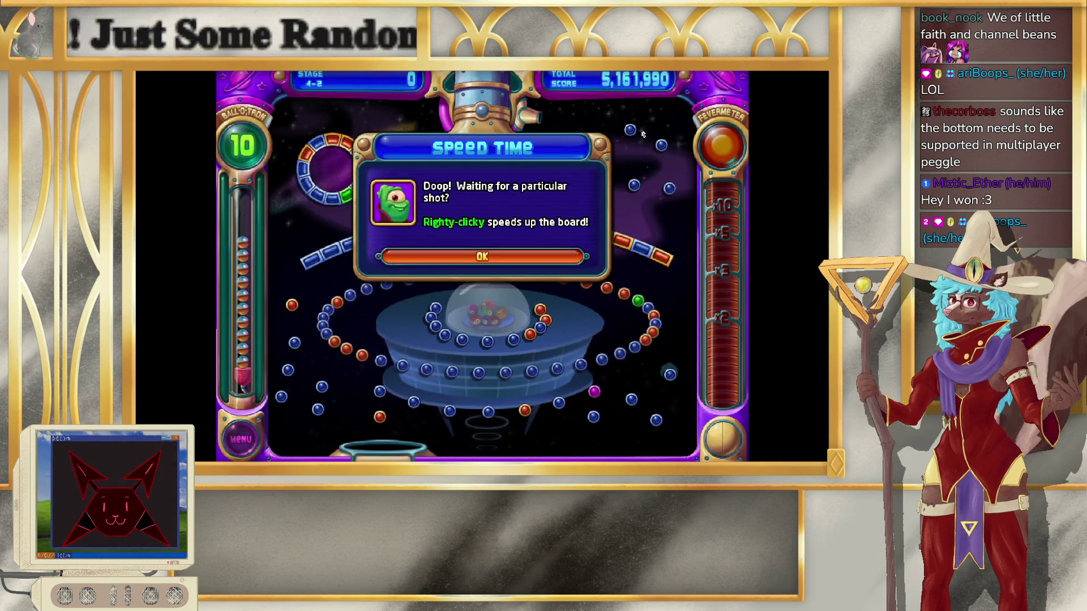
pyautogui.click(541, 197)
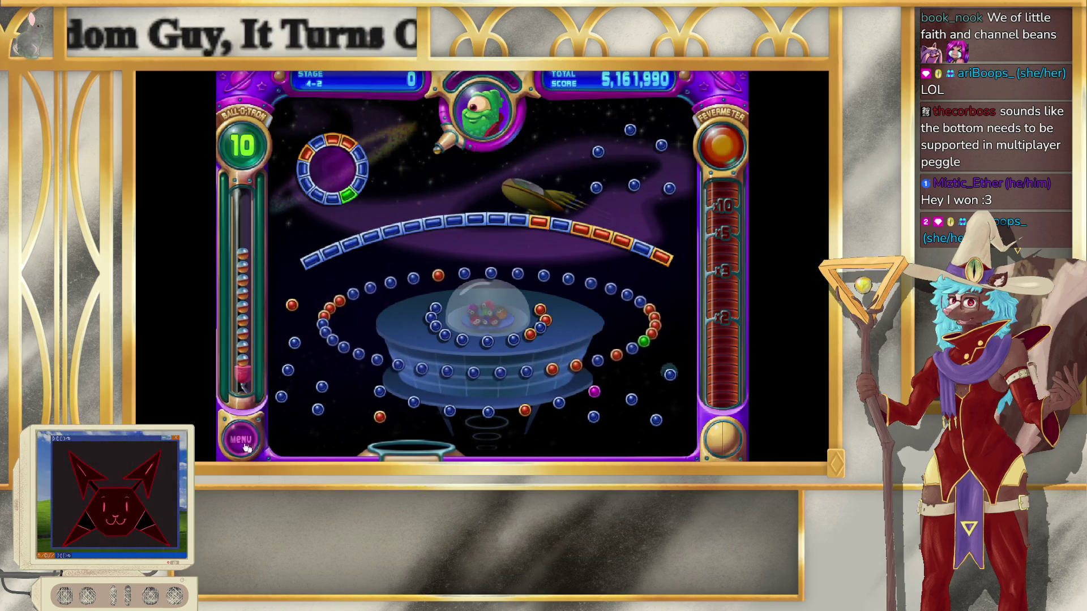
pyautogui.press('Escape')
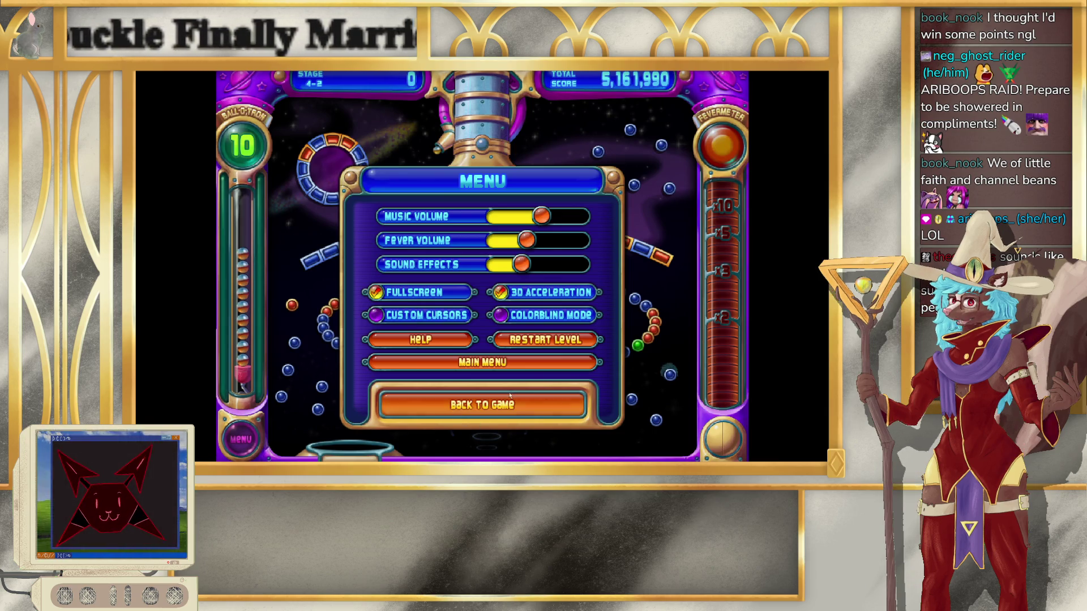
pyautogui.click(527, 365)
pyautogui.press('Escape')
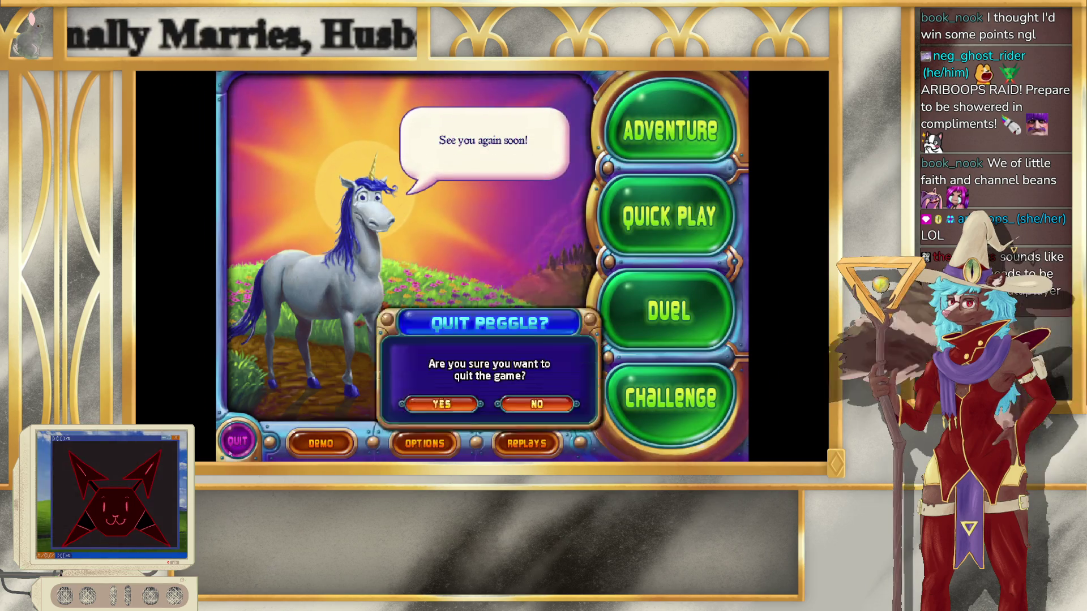
pyautogui.click(442, 348)
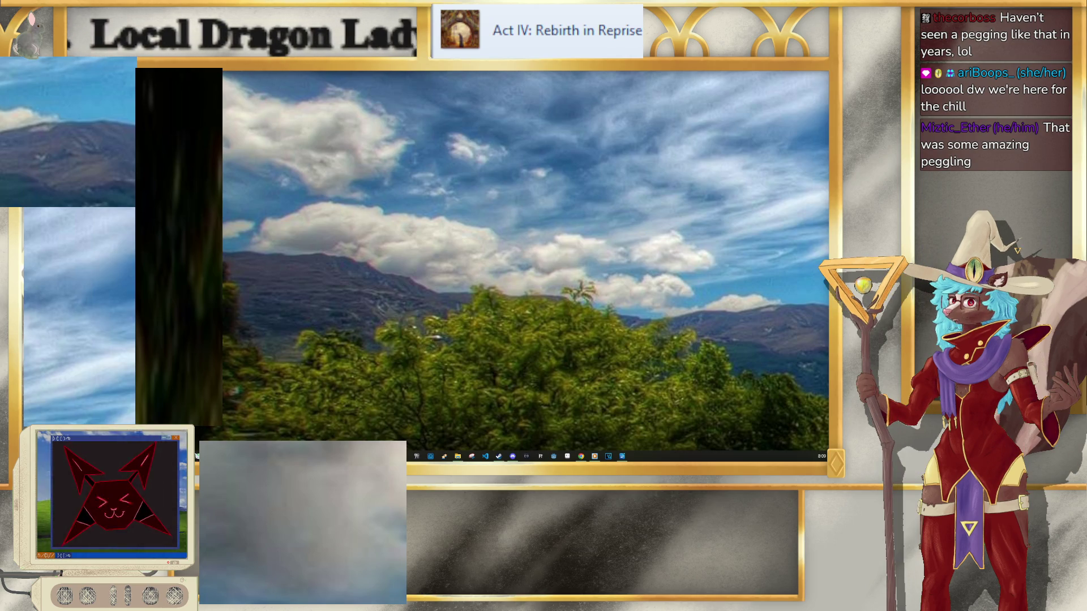
# Step: Reopen the most recent file in Clip Studio Paint, the horned goat character sketch
pyautogui.hotkey('alt', 'Tab')
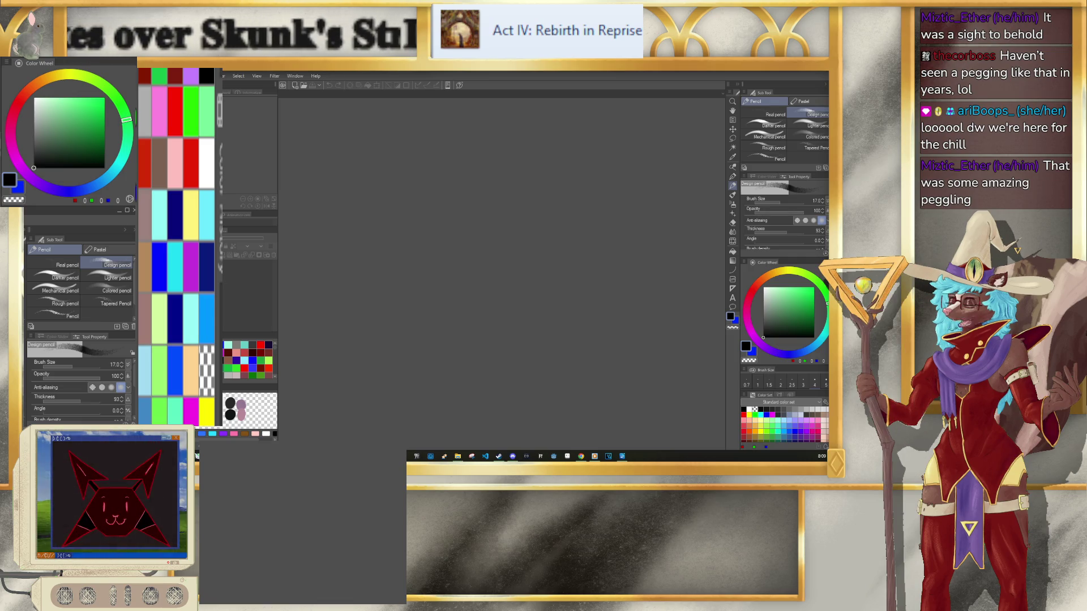
pyautogui.hotkey('alt', 'f')
pyautogui.moveTo(391, 472)
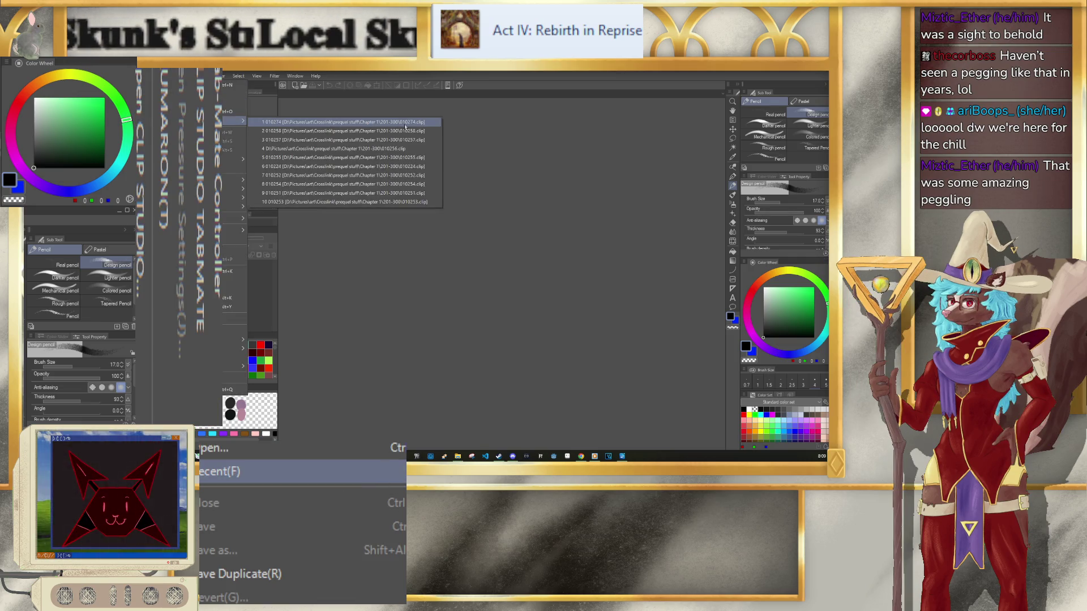
pyautogui.click(407, 124)
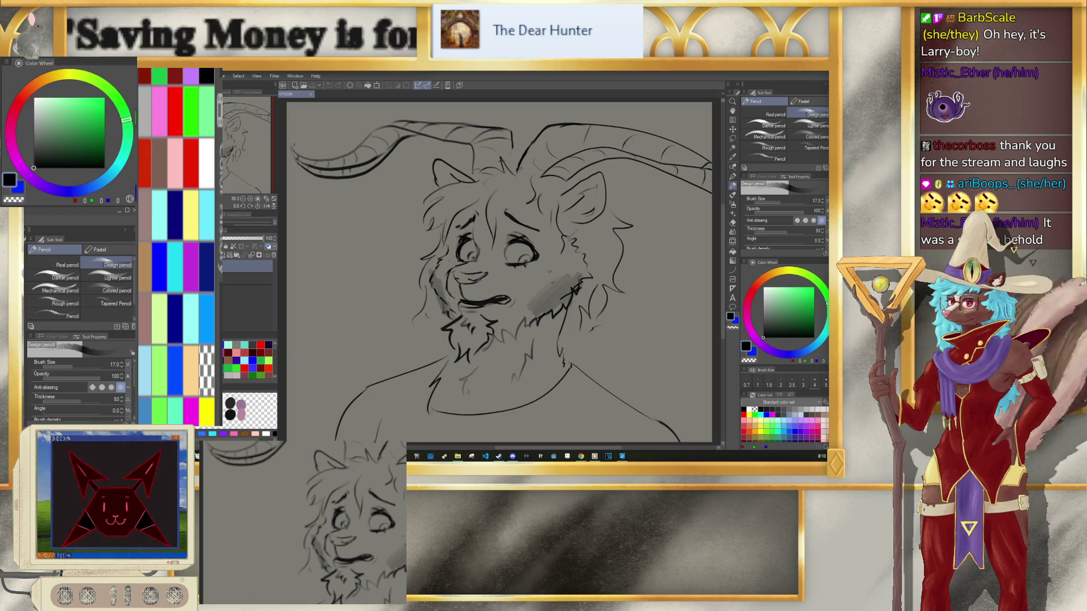
pyautogui.rightClick(267, 438)
# Step: Open the 010239.clip fox painting from the 201-300 folder and adjust its view
pyautogui.click(304, 452)
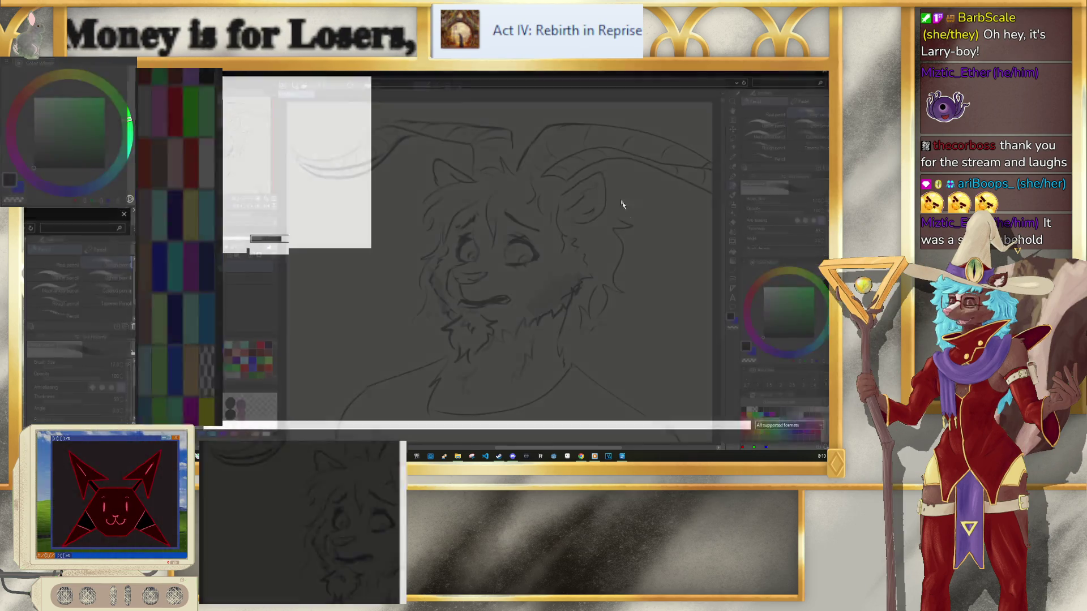
pyautogui.scroll(-10, 526, 255)
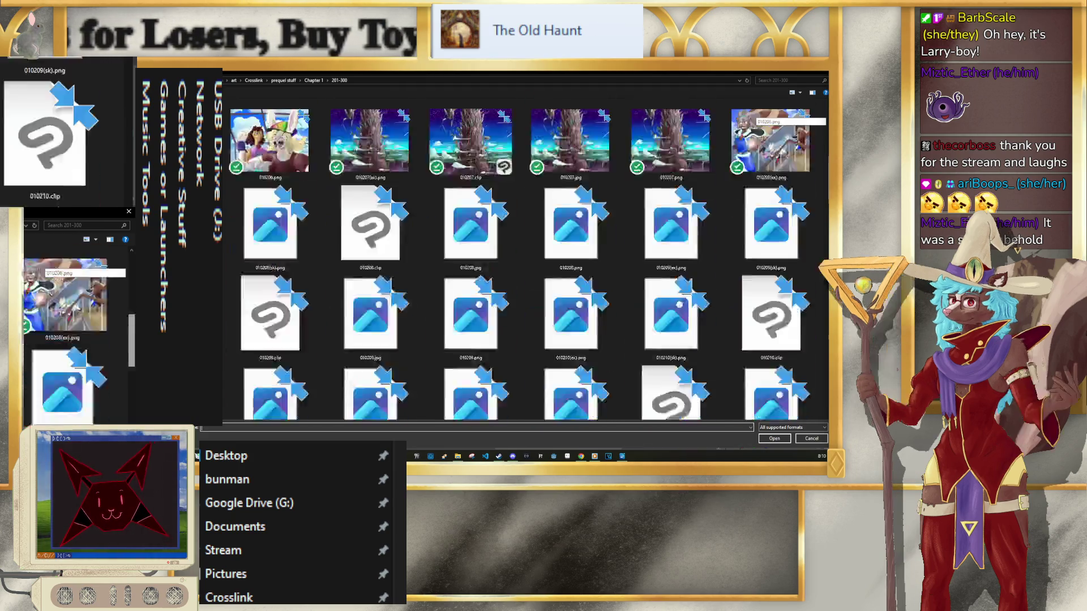
pyautogui.scroll(5, 458, 385)
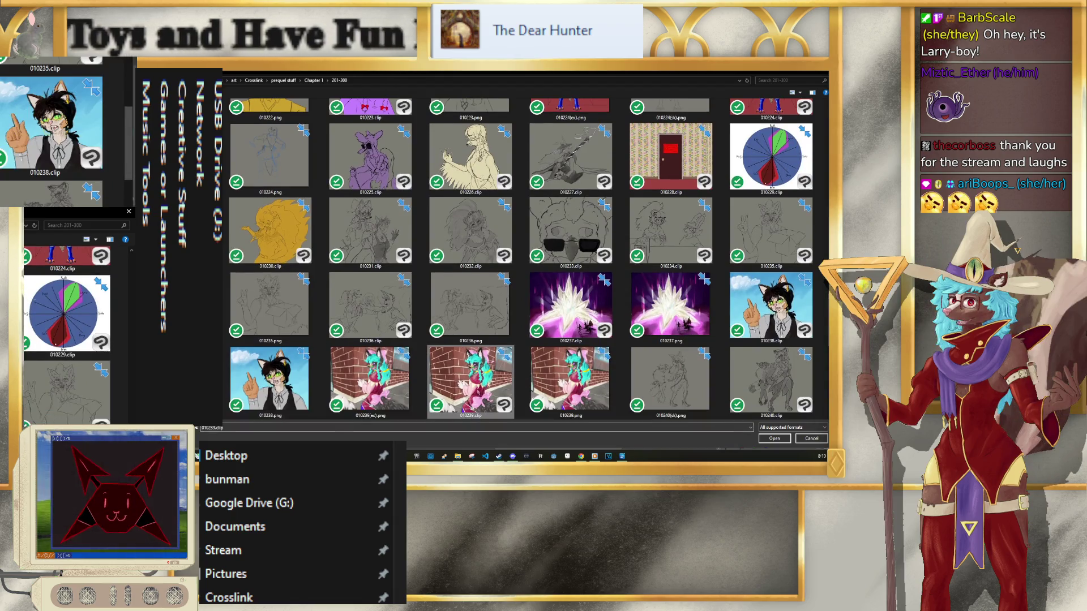
pyautogui.press('Escape')
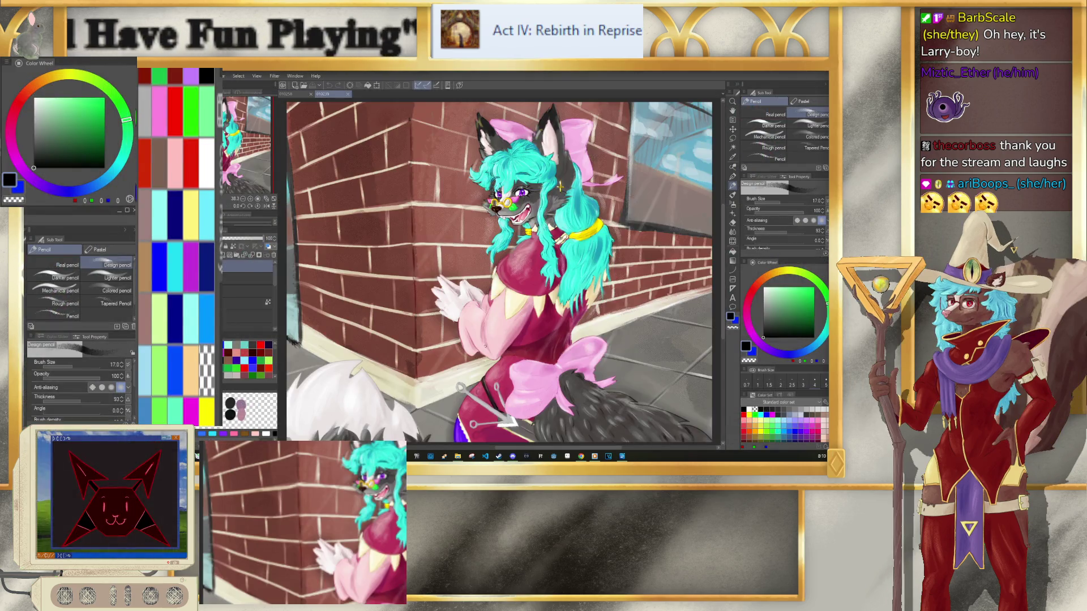
pyautogui.scroll(4, 481, 146)
pyautogui.moveTo(558, 284); pyautogui.dragTo(560, 303)
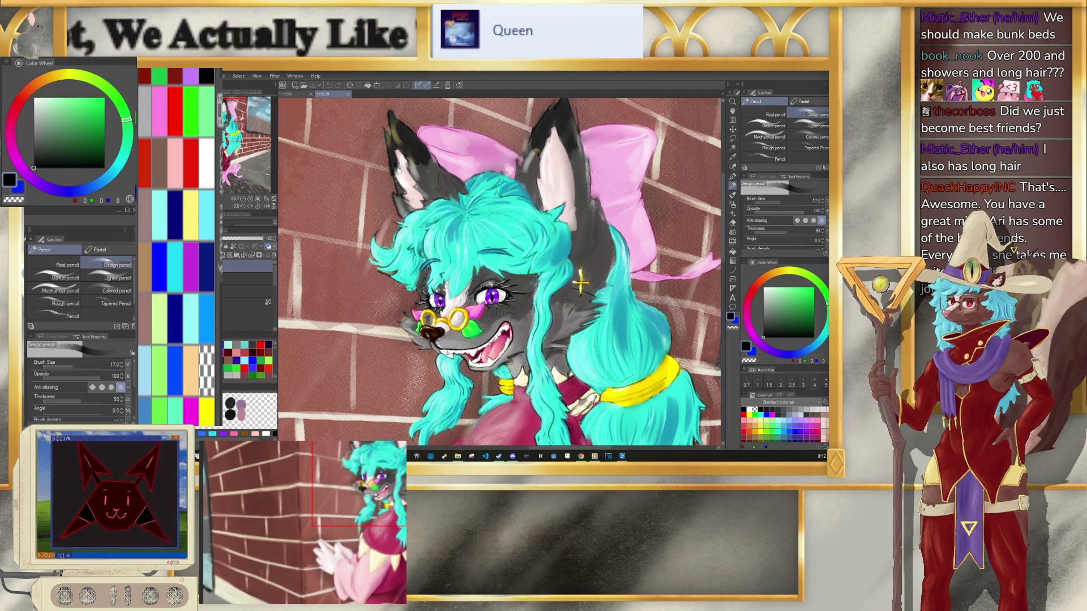
# Step: Zoom out until the whole 010239 brick-wall painting of the teal-haired character fits the window
pyautogui.scroll(-5, 423, 160)
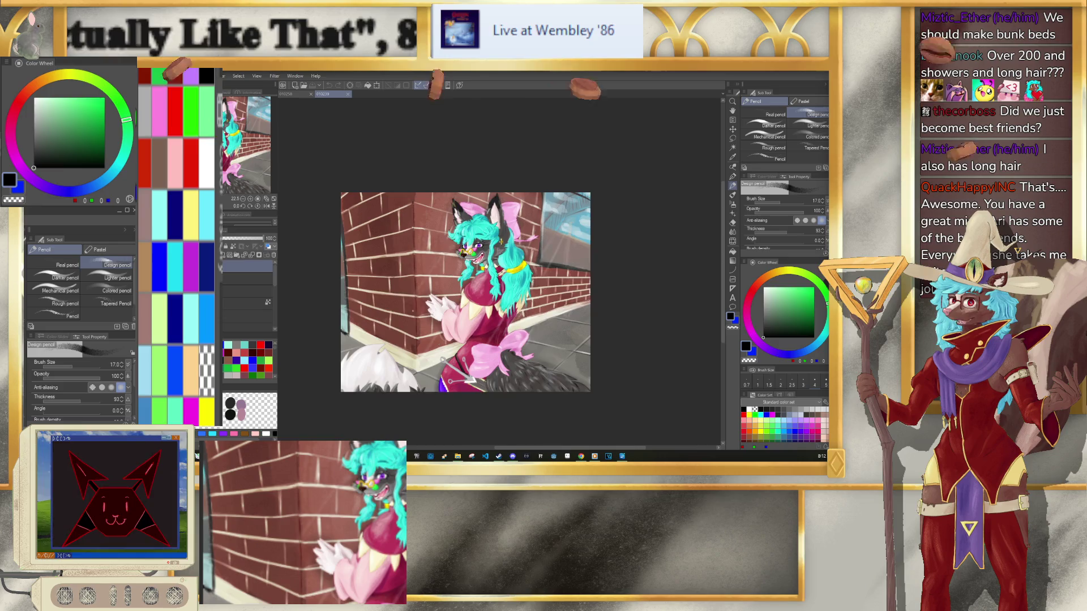
# Step: Switch to the 010258 horned-character sketch tab, then begin making a new canvas
pyautogui.click(297, 94)
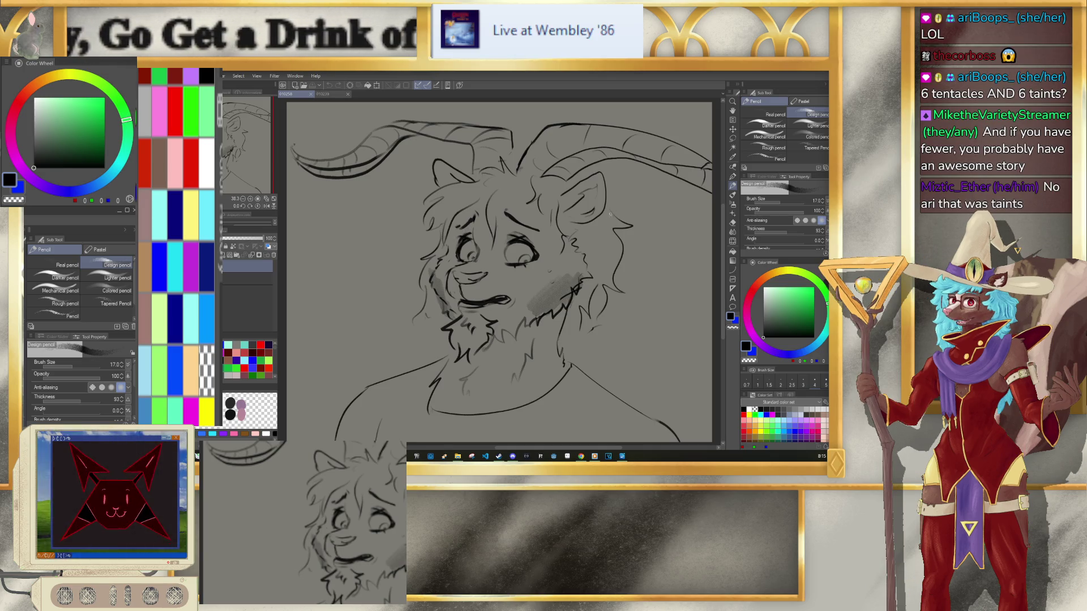
pyautogui.click(225, 75)
# Step: Create a new blank Illustration canvas with the default settings
pyautogui.click(170, 91)
pyautogui.click(596, 120)
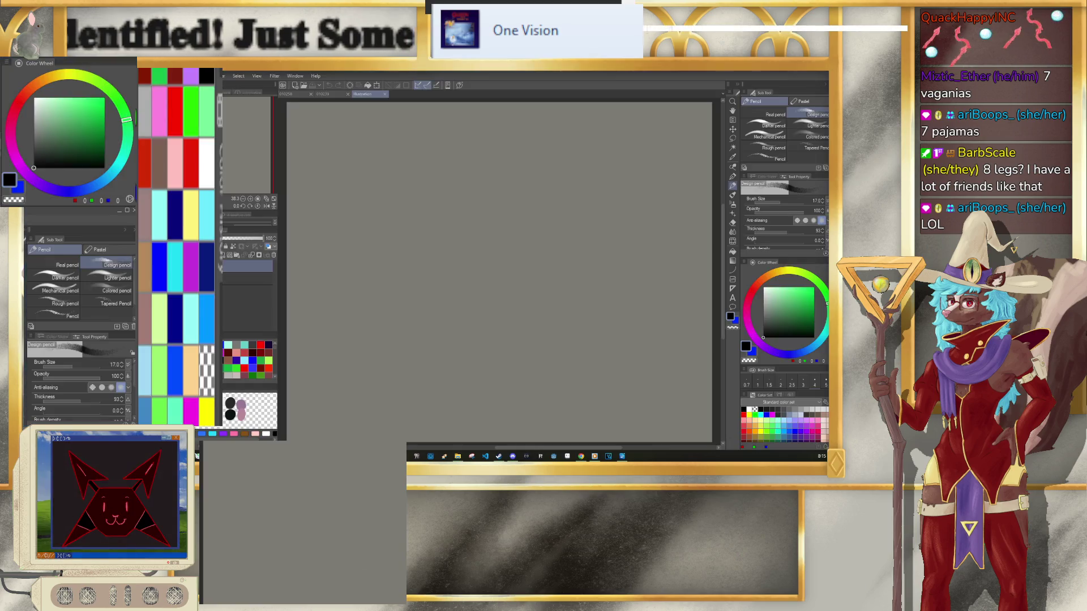
# Step: Reload the Google Docs story script and shrink the Chrome window to reveal the blank canvas
pyautogui.hotkey('alt', 'Tab')
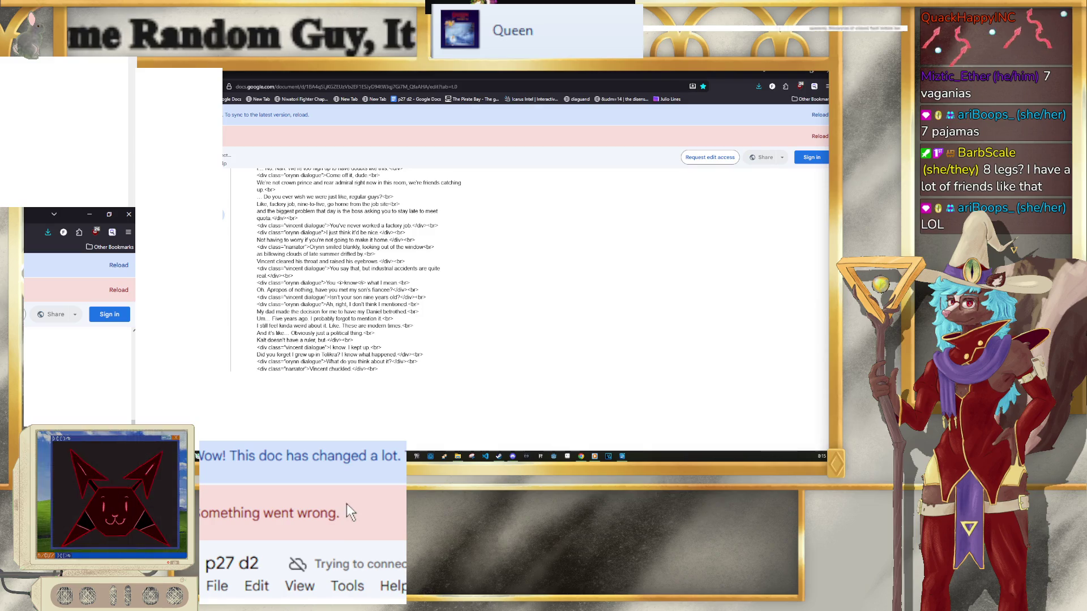
pyautogui.scroll(-10, 527, 311)
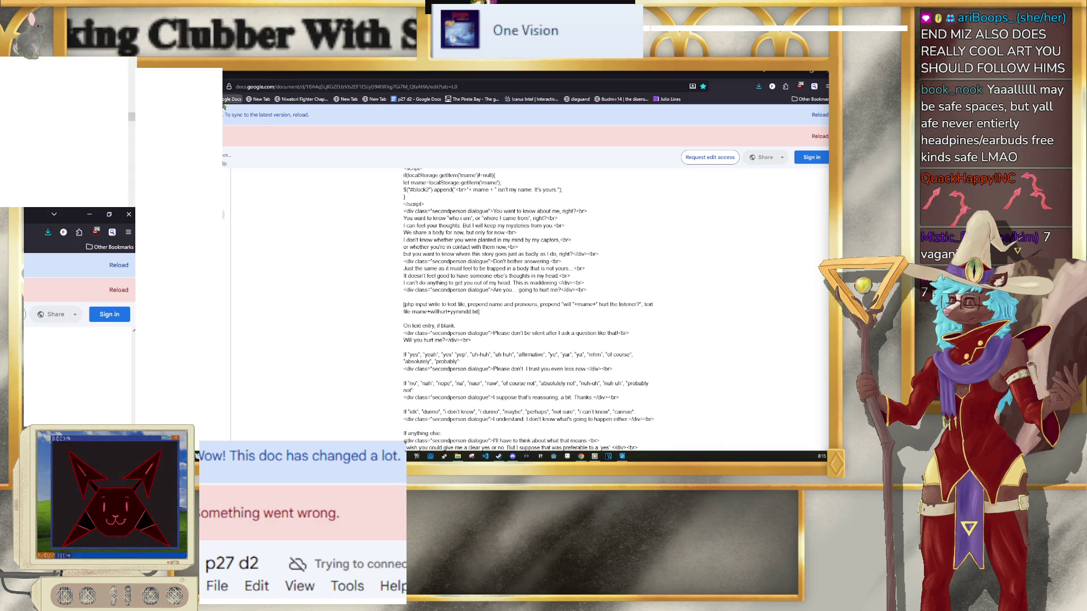
pyautogui.press('F5')
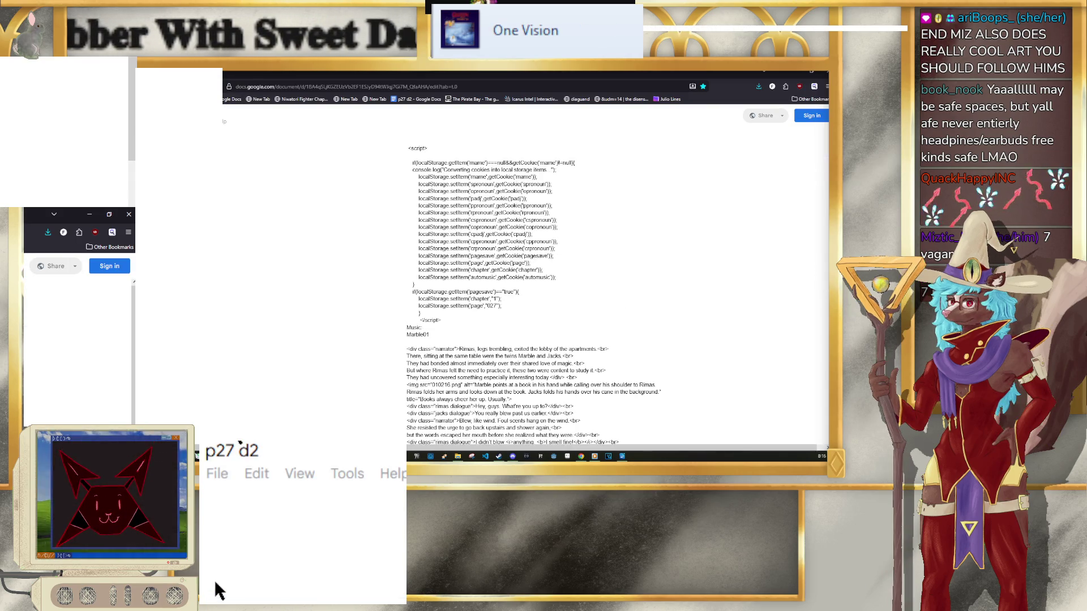
pyautogui.scroll(-15, 377, 249)
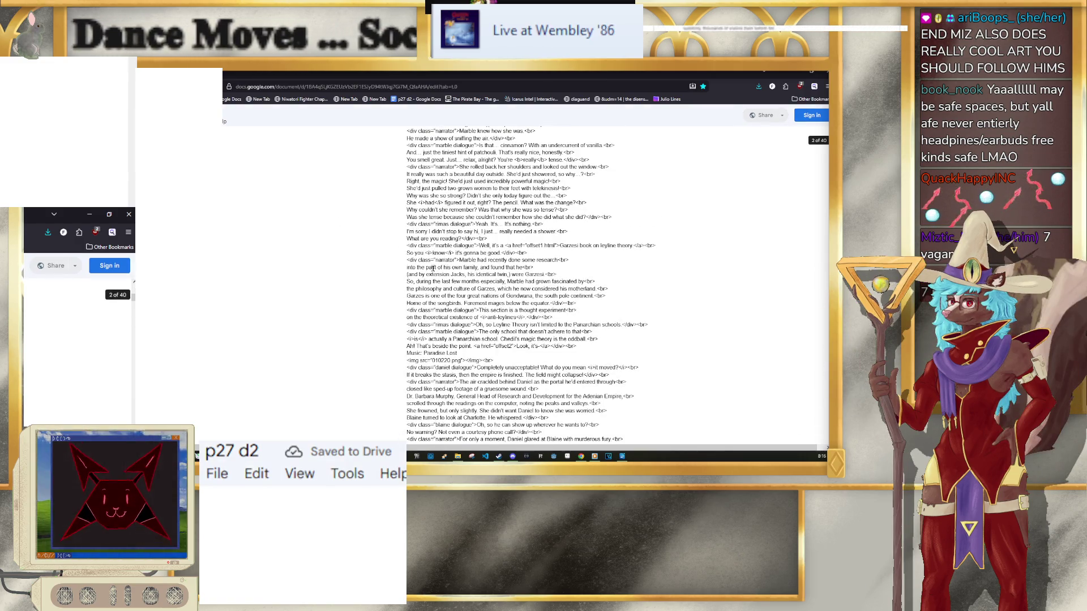
pyautogui.moveTo(495, 74)
pyautogui.mouseDown()
pyautogui.moveTo(497, 255)
pyautogui.moveTo(170, 255)
pyautogui.mouseUp()
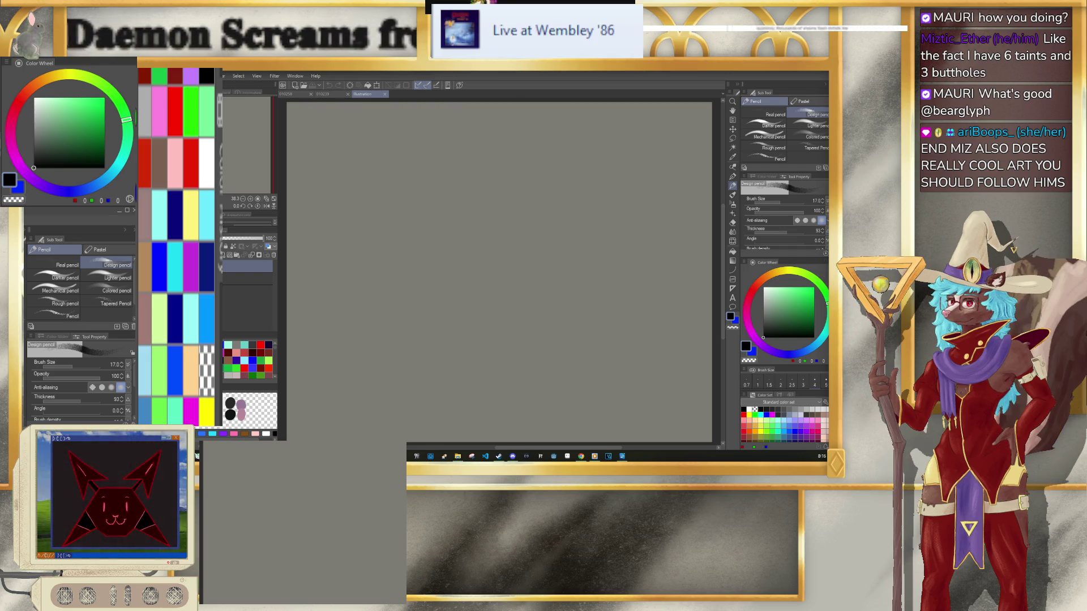
# Step: Bring the Google Docs story script window back to the front
pyautogui.hotkey('alt', 'Tab')
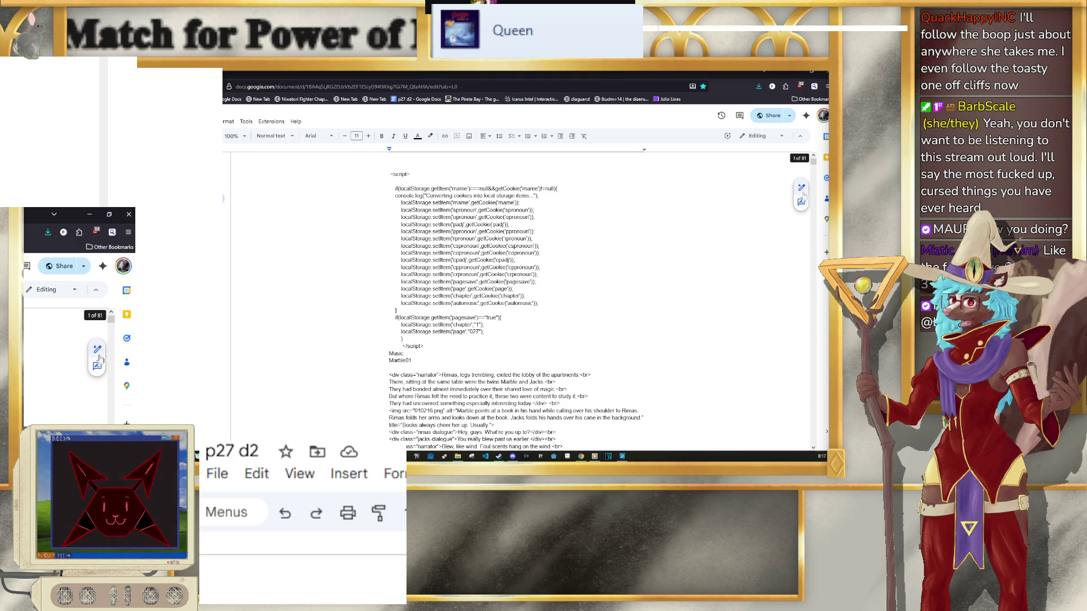
# Step: Scroll through the later sections of the story script in Google Docs
pyautogui.moveTo(813, 160); pyautogui.dragTo(814, 205)
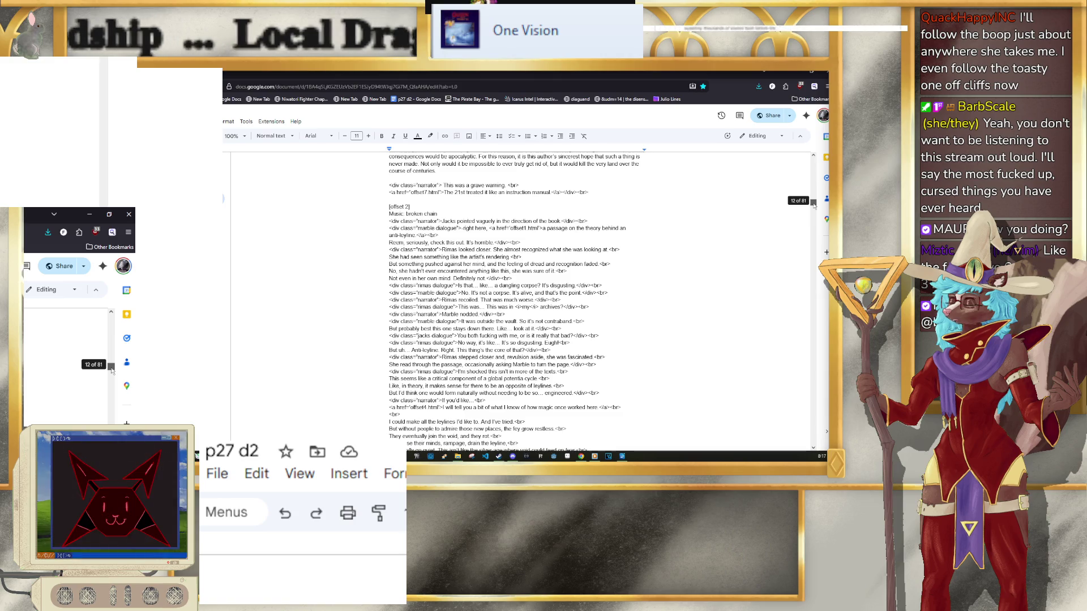
pyautogui.moveTo(813, 205); pyautogui.dragTo(815, 287)
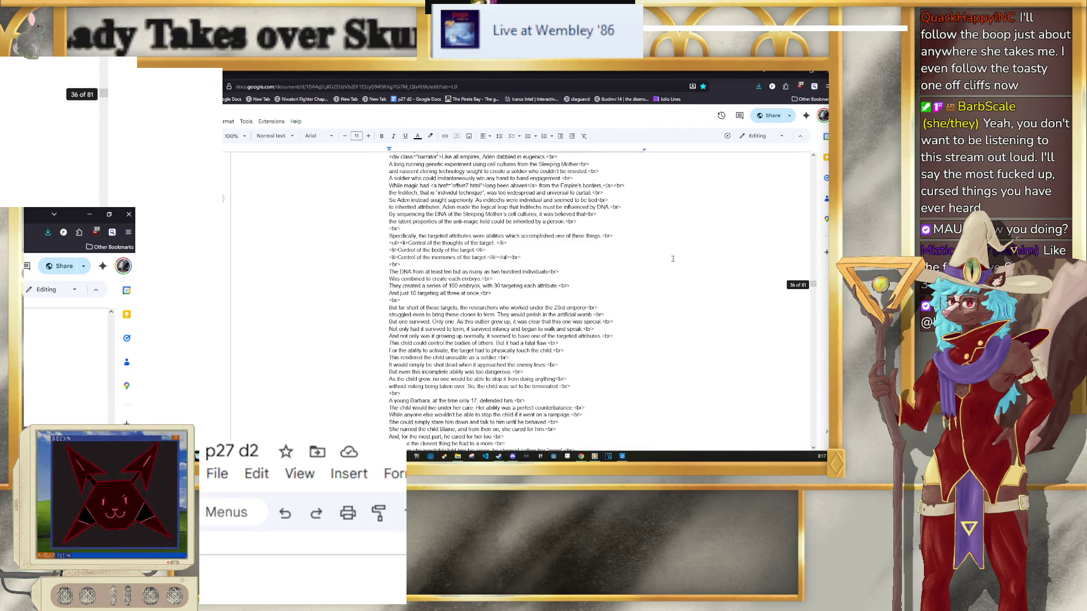
pyautogui.scroll(10, 672, 258)
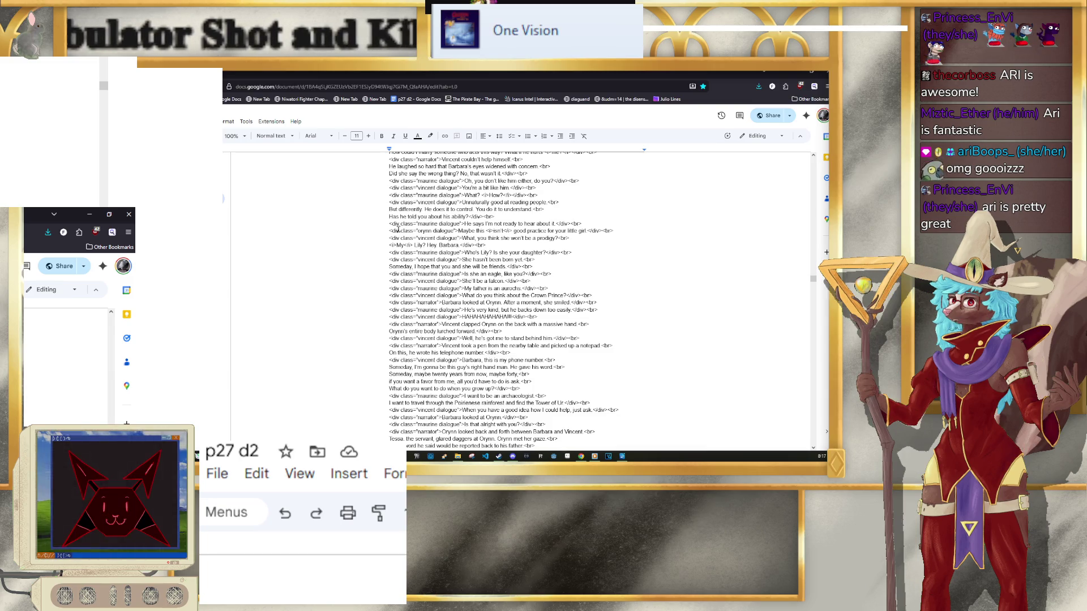
pyautogui.scroll(2, 420, 221)
pyautogui.moveTo(814, 284); pyautogui.dragTo(779, 291)
pyautogui.scroll(-15, 712, 300)
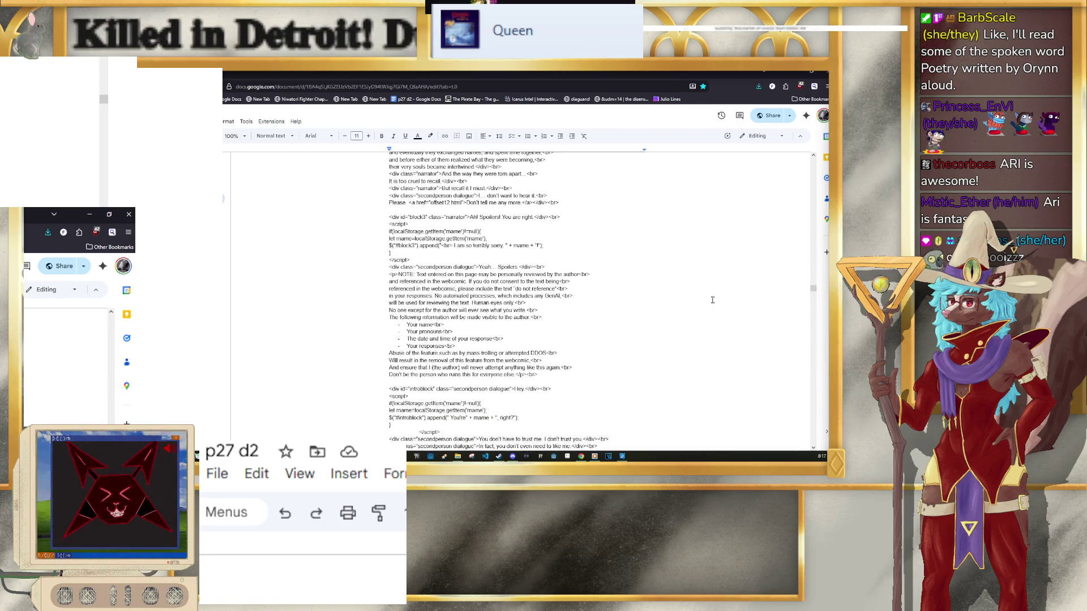
pyautogui.scroll(-5, 716, 300)
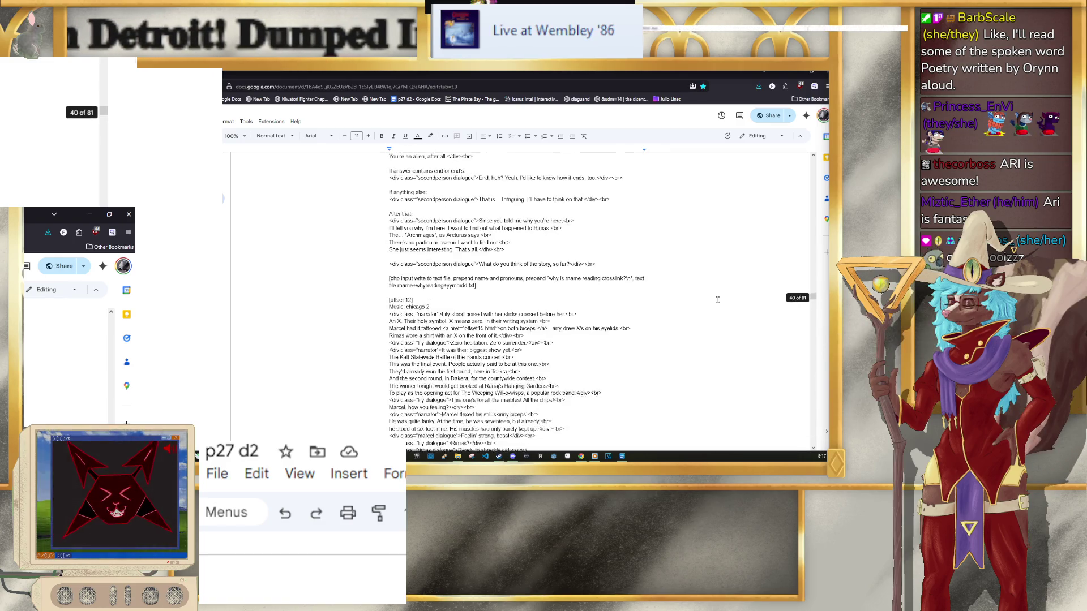
pyautogui.scroll(-3, 718, 301)
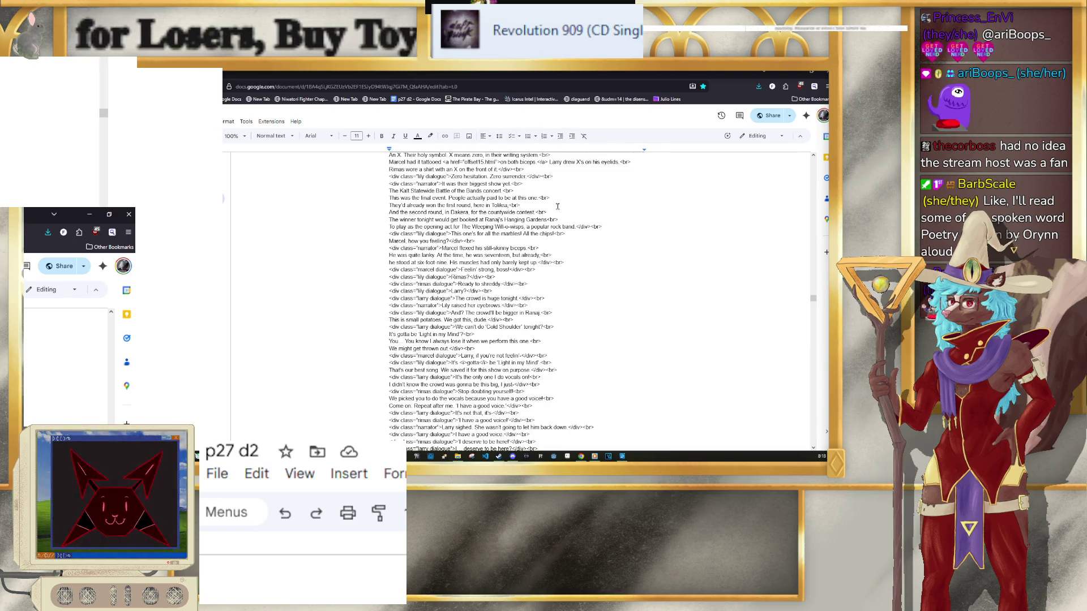
# Step: Minimize the Google Doc to return to the canvas and reduce the brush size to 12
pyautogui.scroll(-5, 557, 208)
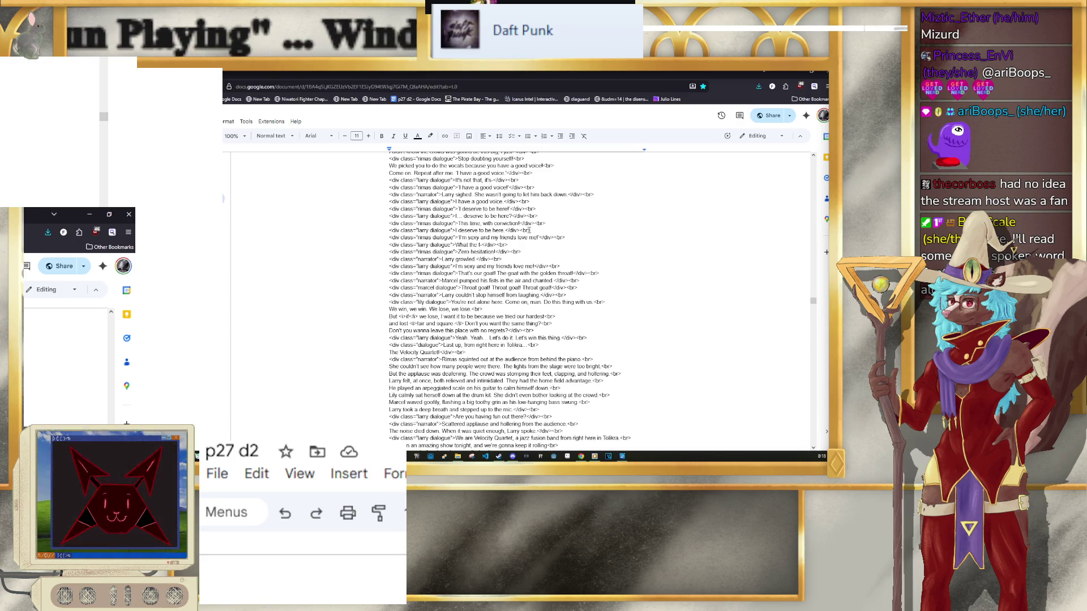
pyautogui.click(87, 212)
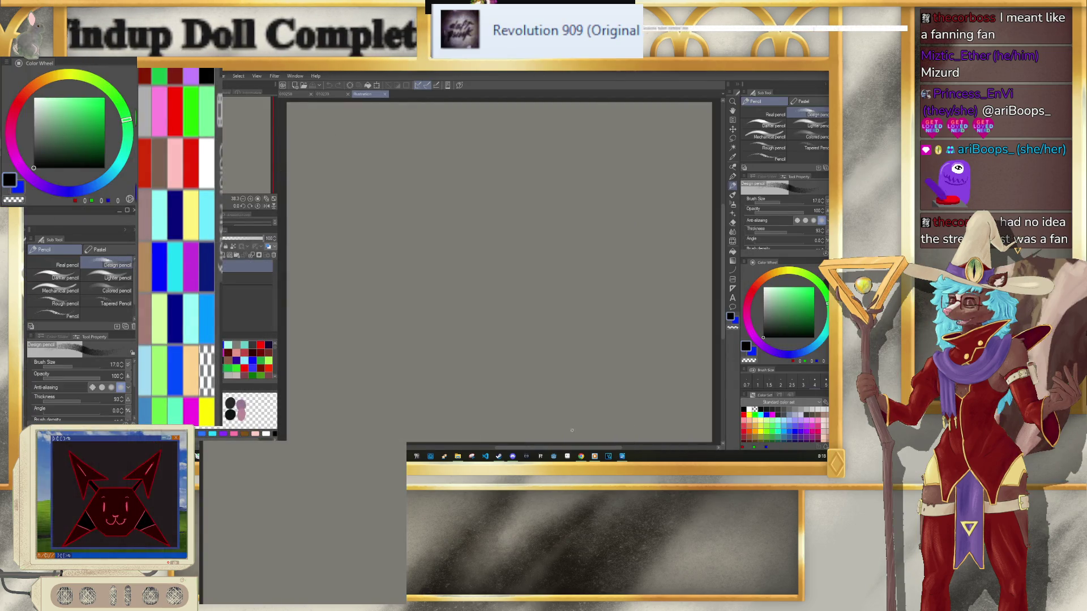
pyautogui.press('[')
pyautogui.press('[')
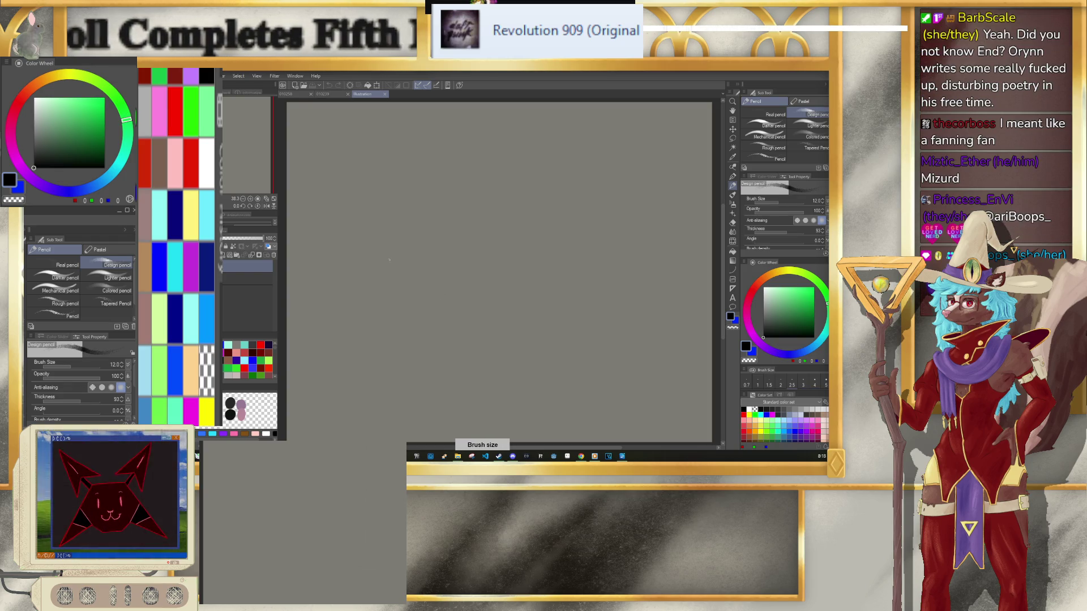
# Step: Start the eye with a small pencil arc, then open a reference sketch in a new tab
pyautogui.moveTo(386, 260); pyautogui.dragTo(406, 261)
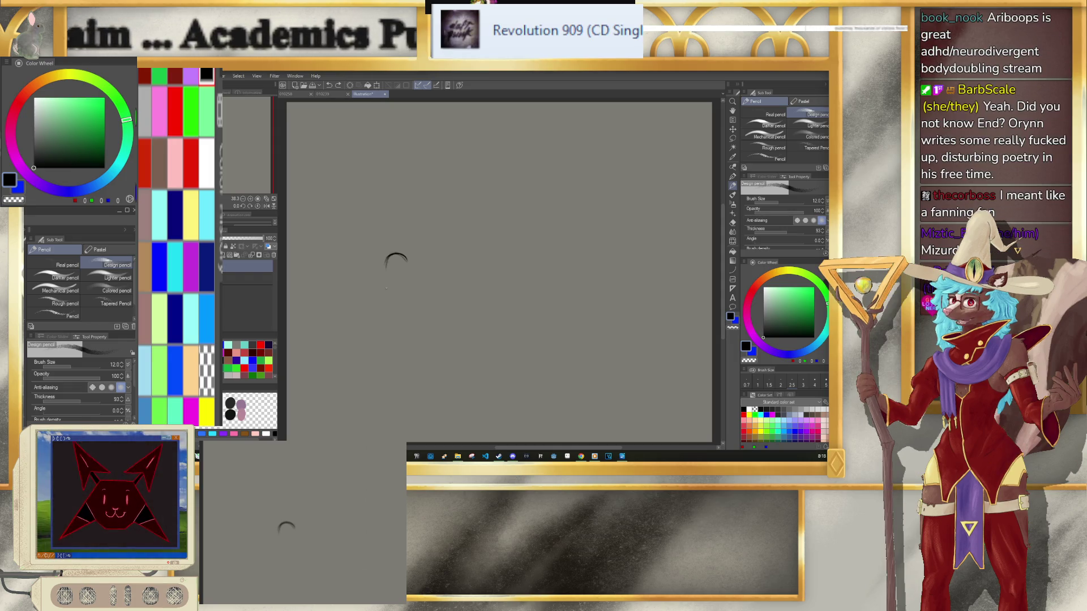
pyautogui.click(207, 436)
pyautogui.click(215, 449)
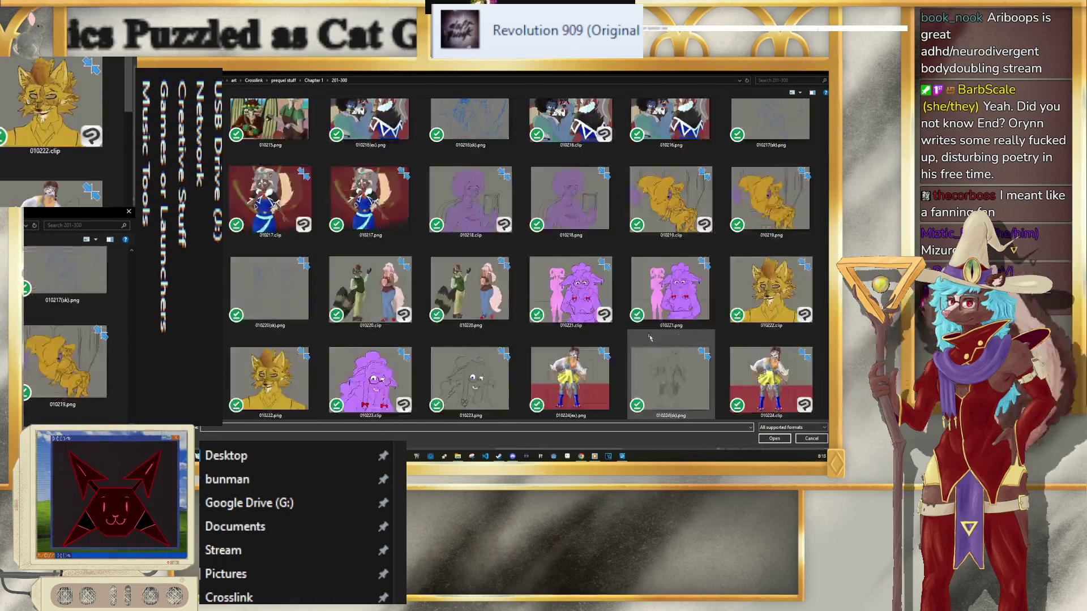
pyautogui.doubleClick(669, 249)
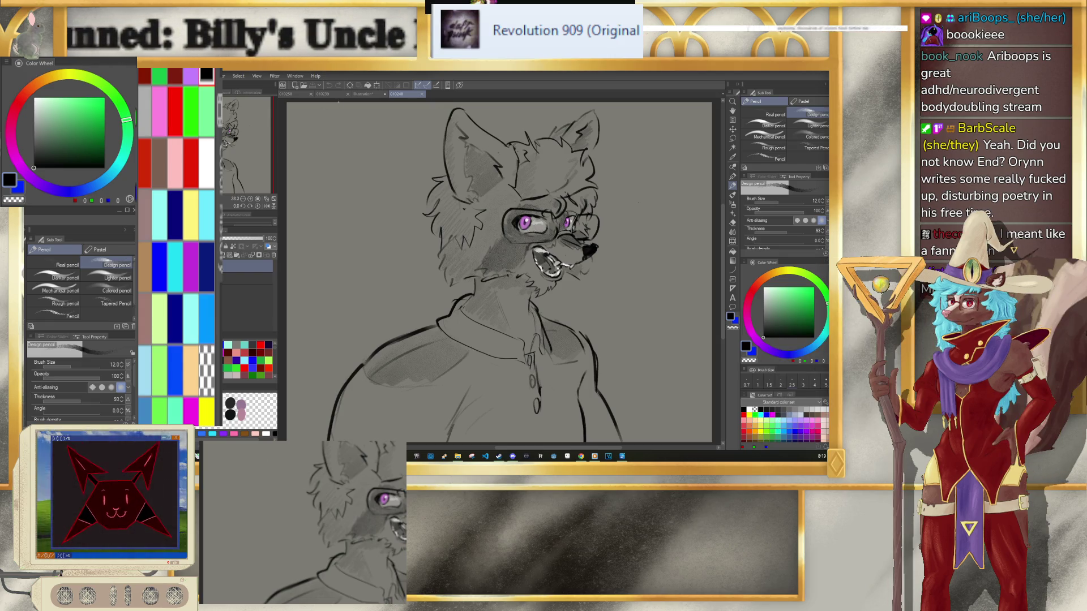
# Step: Back on the Illustration canvas, close the arc into a full oval eye
pyautogui.click(360, 94)
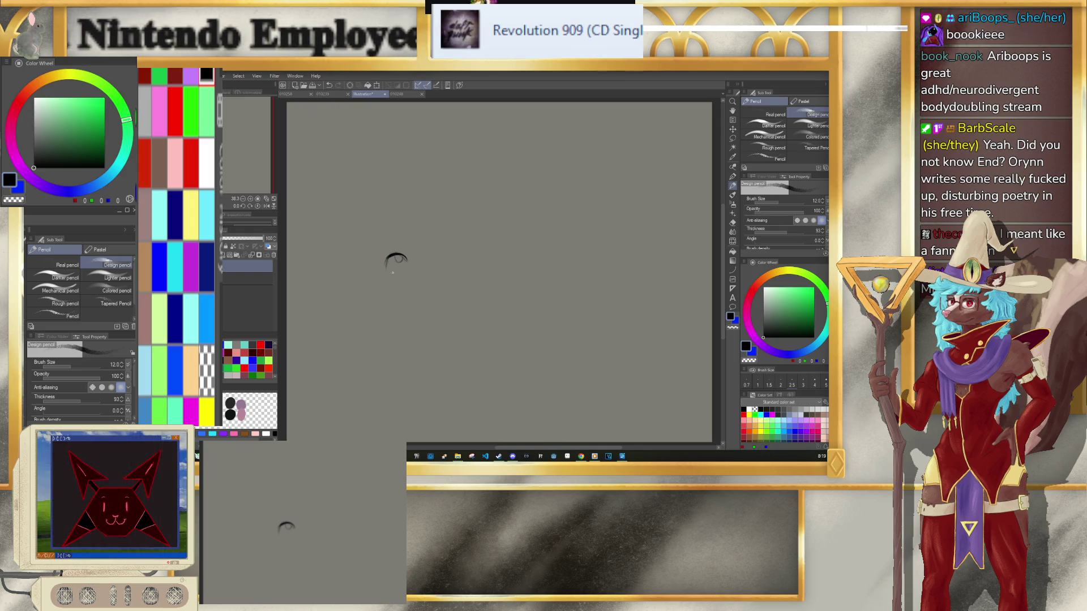
pyautogui.moveTo(405, 261); pyautogui.dragTo(389, 266)
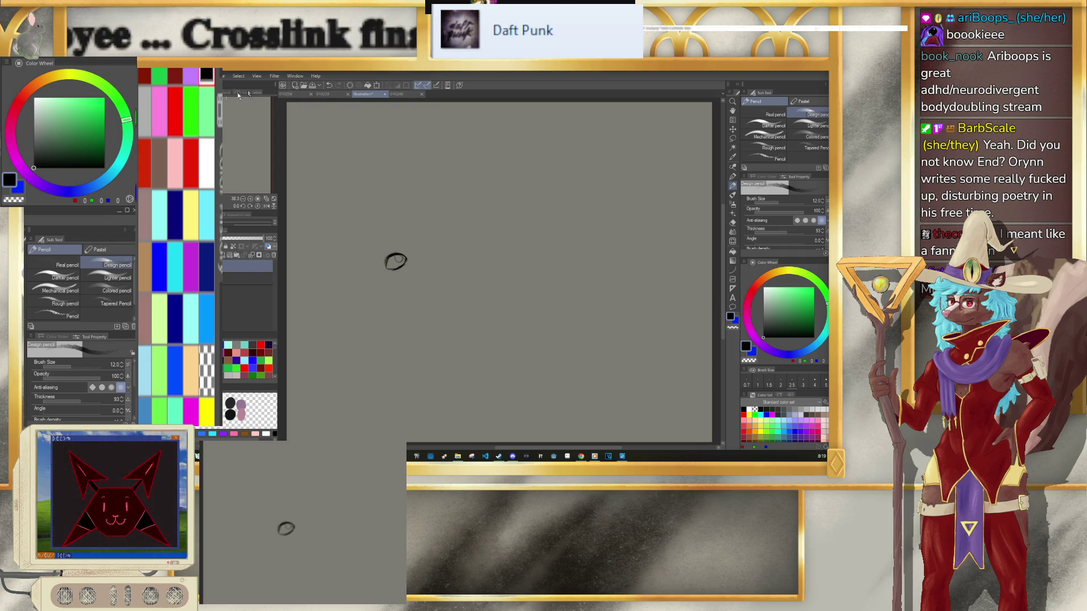
pyautogui.hotkey('ctrl', 'o')
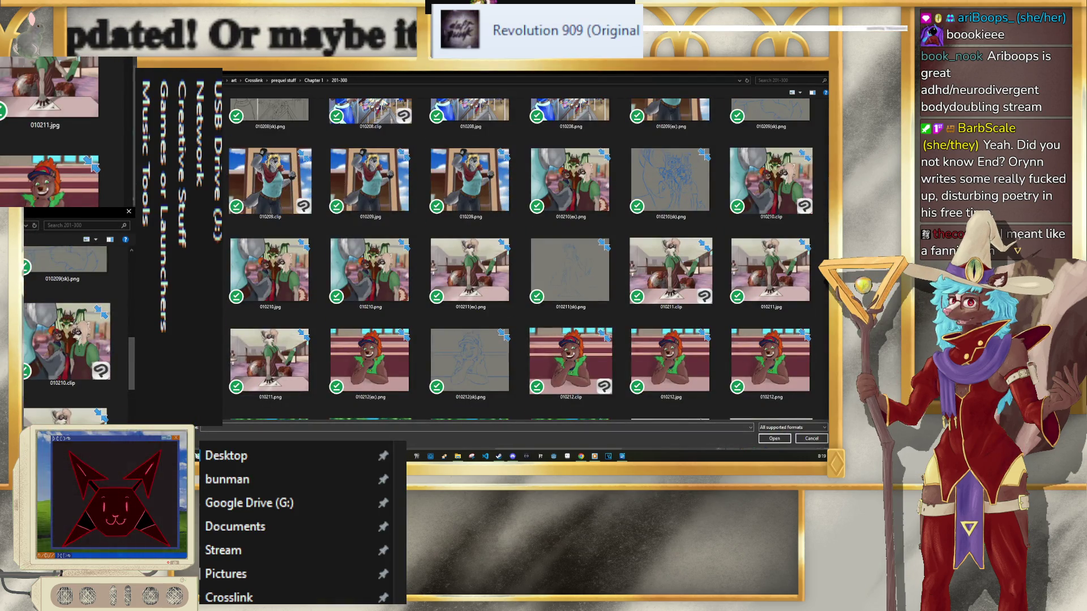
# Step: Open 010257.clip, the two-character stool sketch, then return to the oval-eye canvas
pyautogui.scroll(-10, 822, 392)
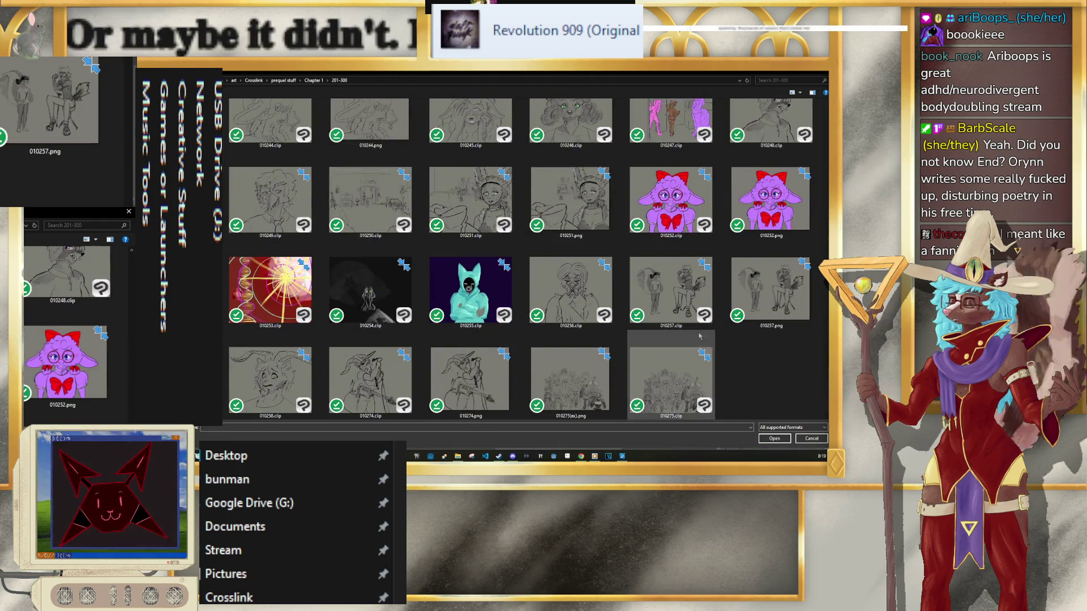
pyautogui.click(671, 288)
pyautogui.click(775, 439)
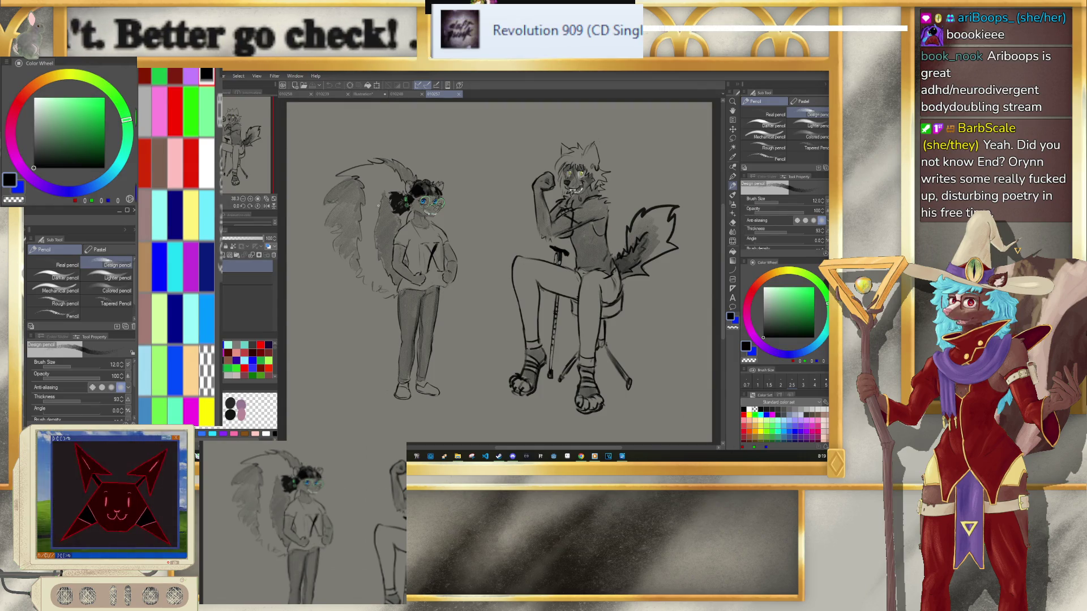
pyautogui.scroll(5, 438, 169)
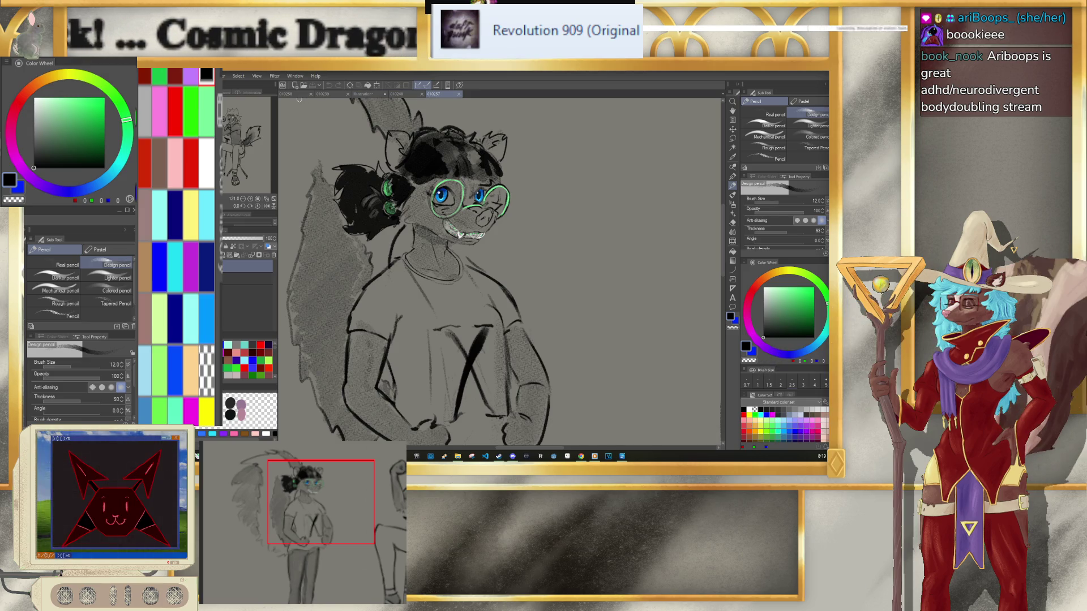
pyautogui.click(374, 95)
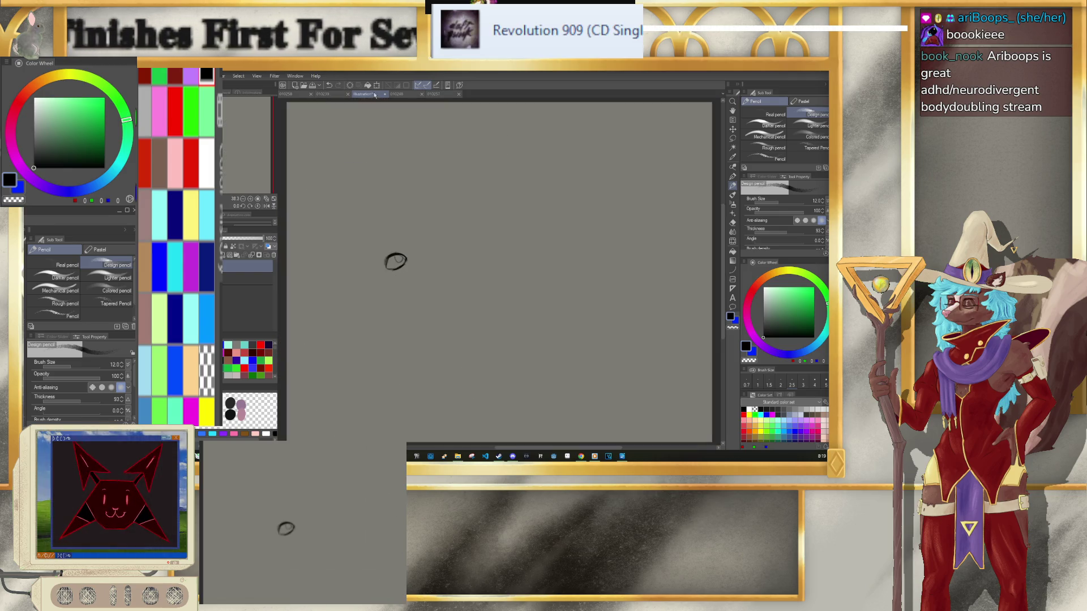
# Step: Darken the eye's top outline, add a stroke leading into it, and sketch a pointed shape upper right
pyautogui.moveTo(398, 254); pyautogui.dragTo(386, 265)
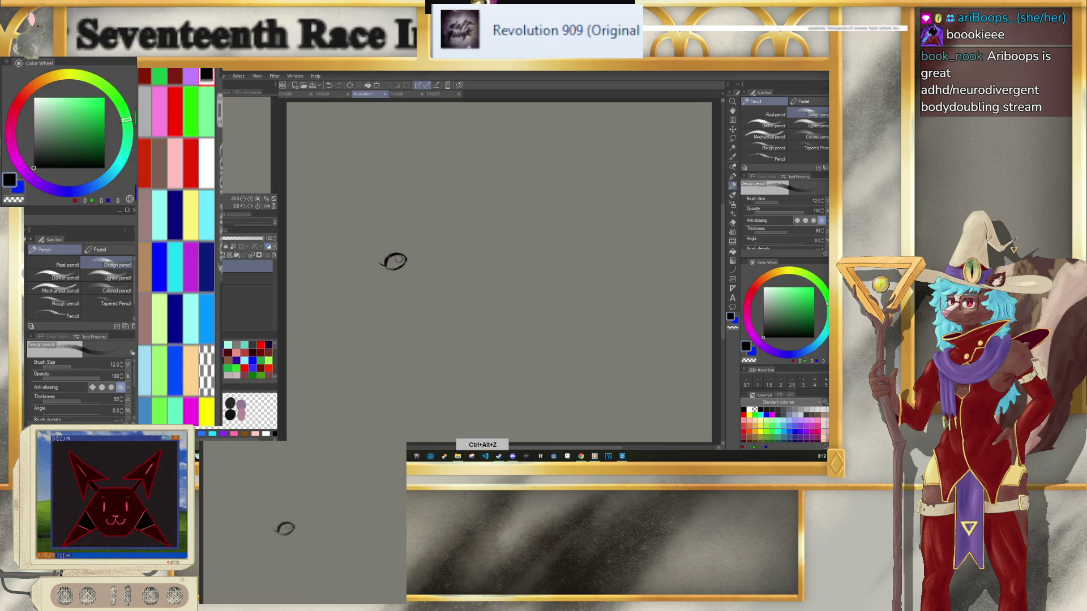
pyautogui.moveTo(377, 252); pyautogui.dragTo(385, 263)
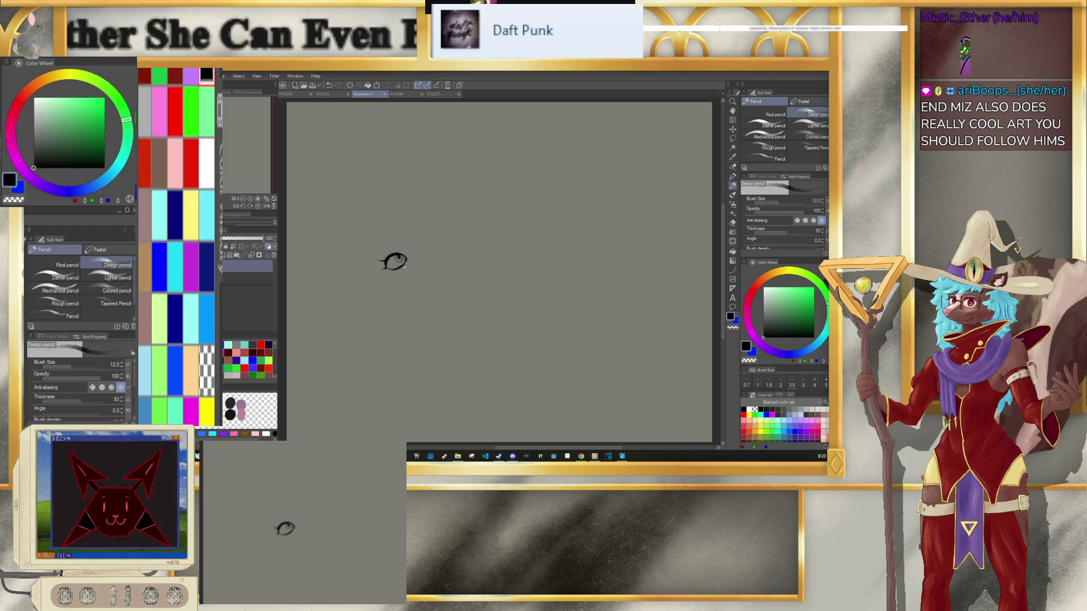
pyautogui.moveTo(429, 249); pyautogui.dragTo(446, 255)
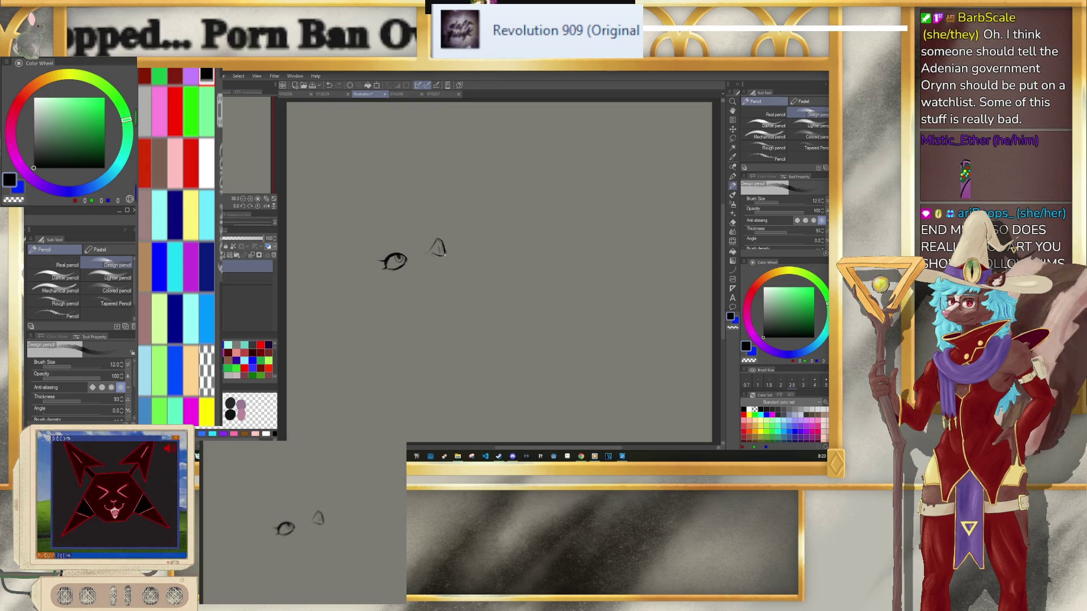
pyautogui.hotkey('ctrl', 'o')
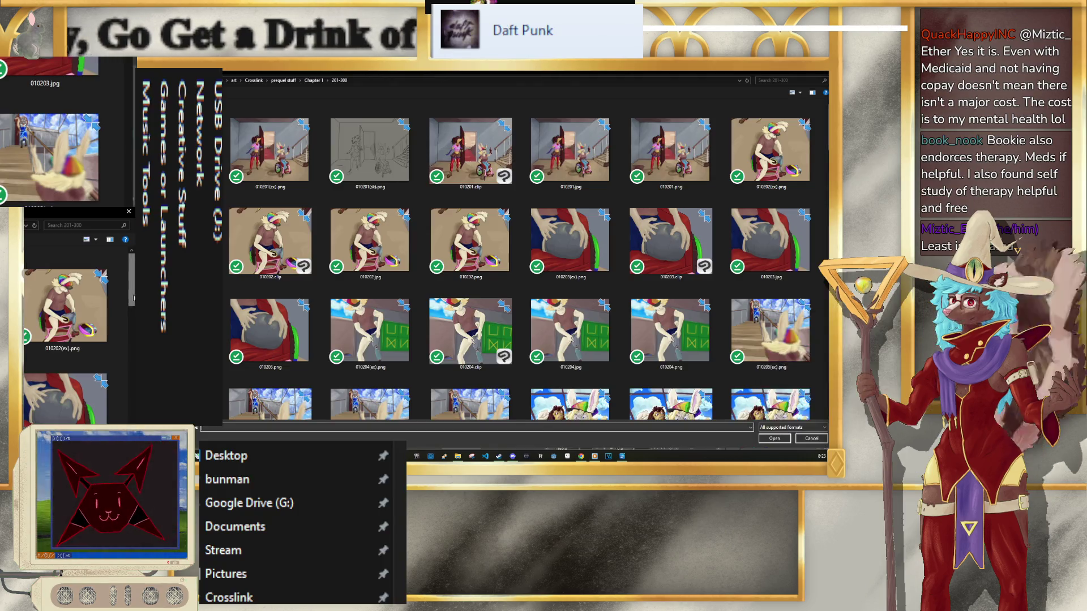
# Step: Open 010275.clip as an extra reference, check the 010258 sketch, then return to the head sketch
pyautogui.scroll(-5, 812, 369)
pyautogui.click(671, 379)
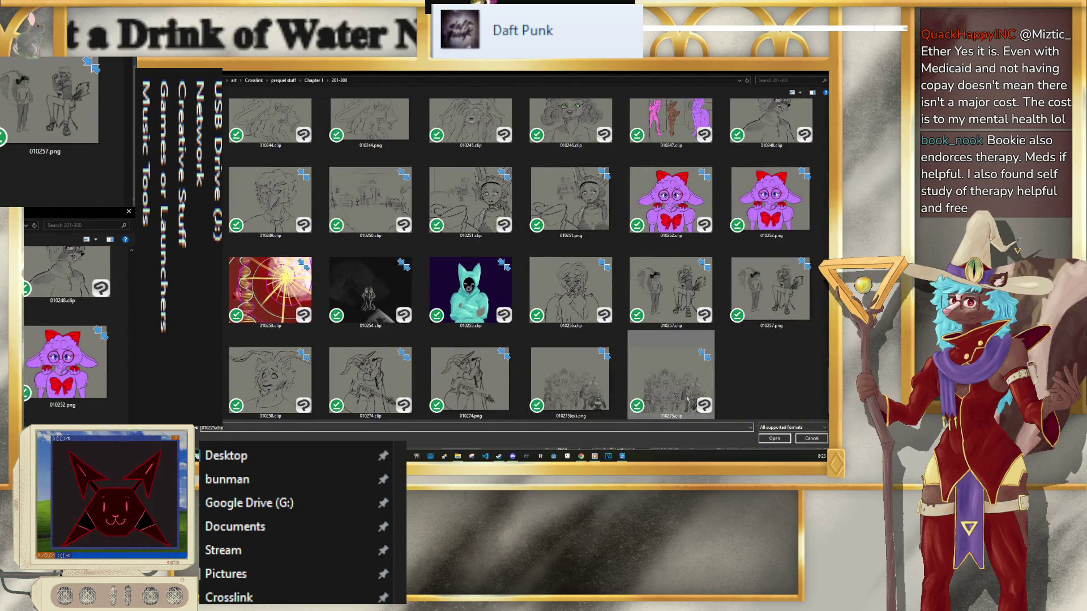
pyautogui.click(775, 439)
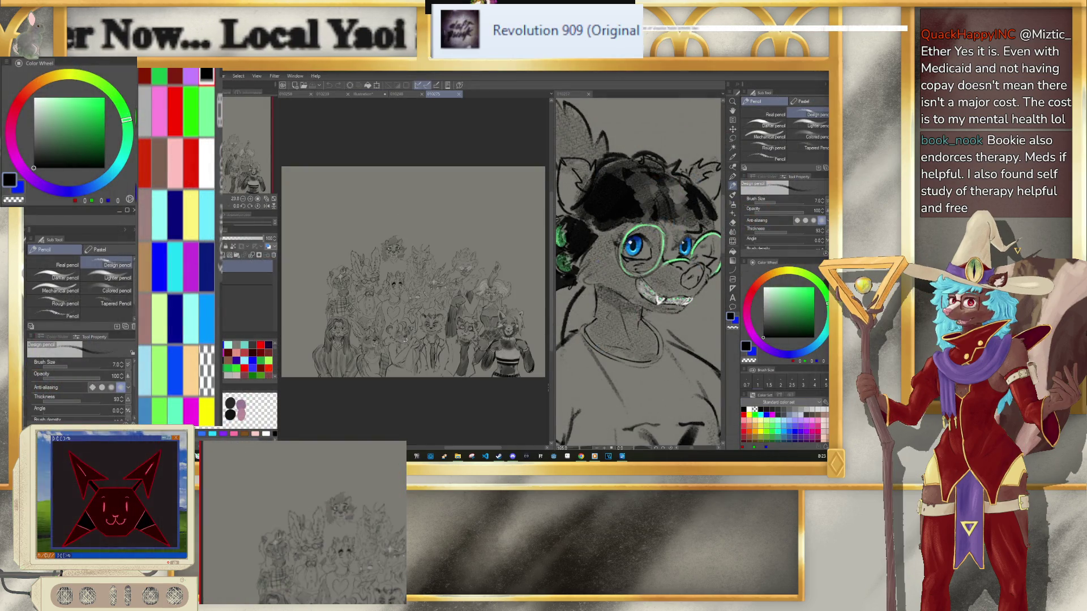
pyautogui.scroll(5, 470, 358)
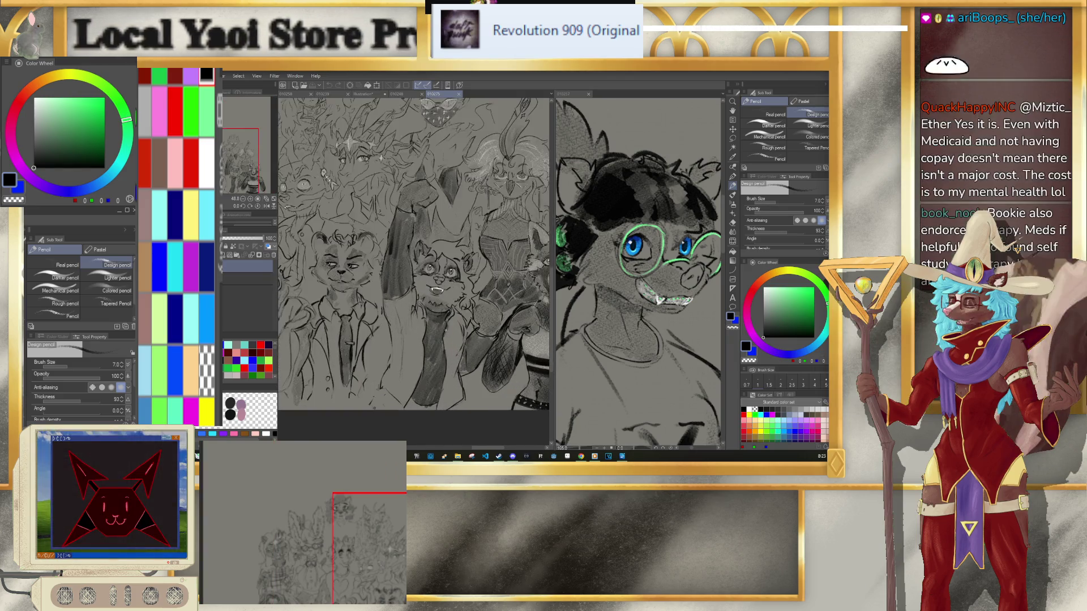
pyautogui.scroll(3, 473, 304)
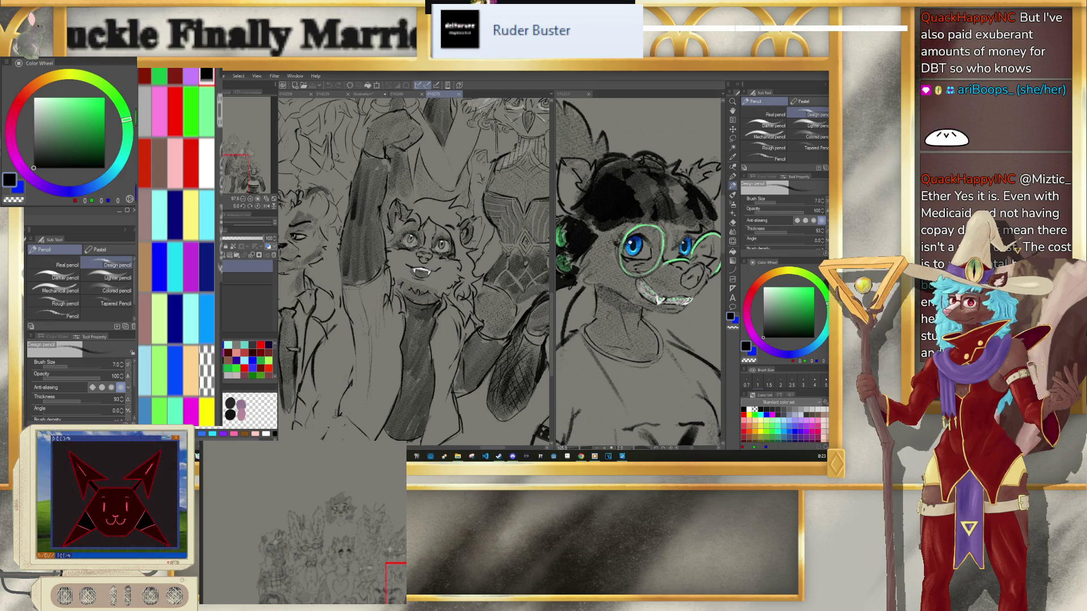
pyautogui.click(286, 94)
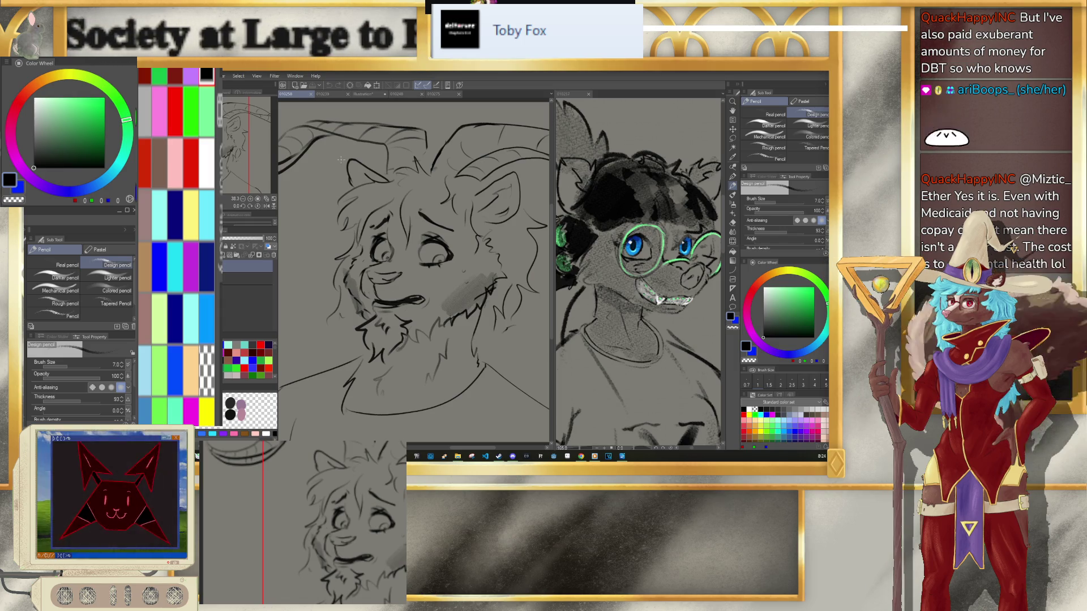
pyautogui.click(356, 95)
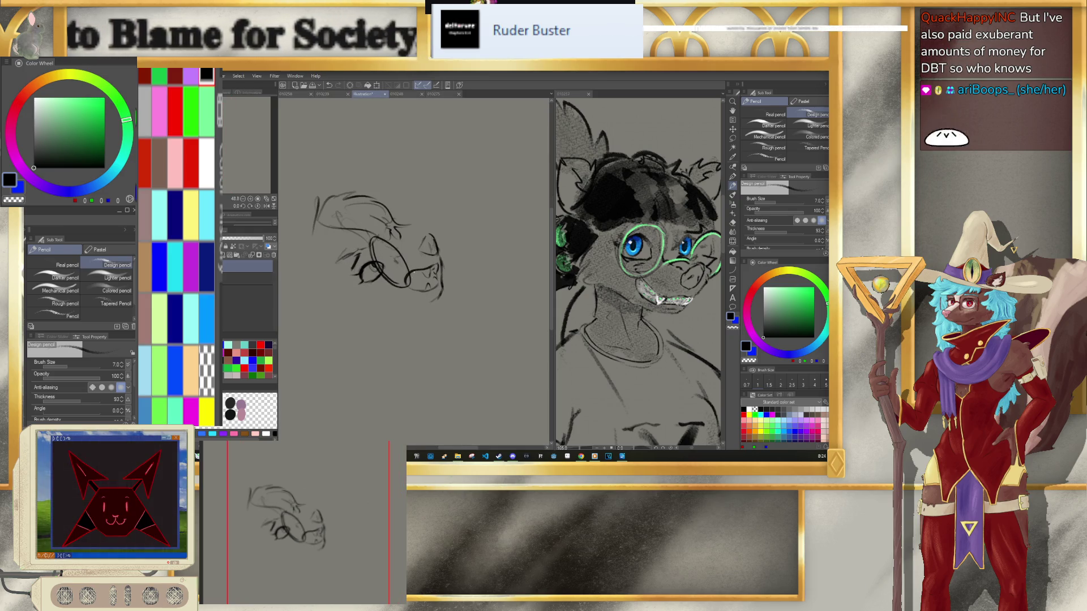
# Step: Move the whole head sketch up and to the right with Ctrl+T and confirm
pyautogui.hotkey('ctrl', 't')
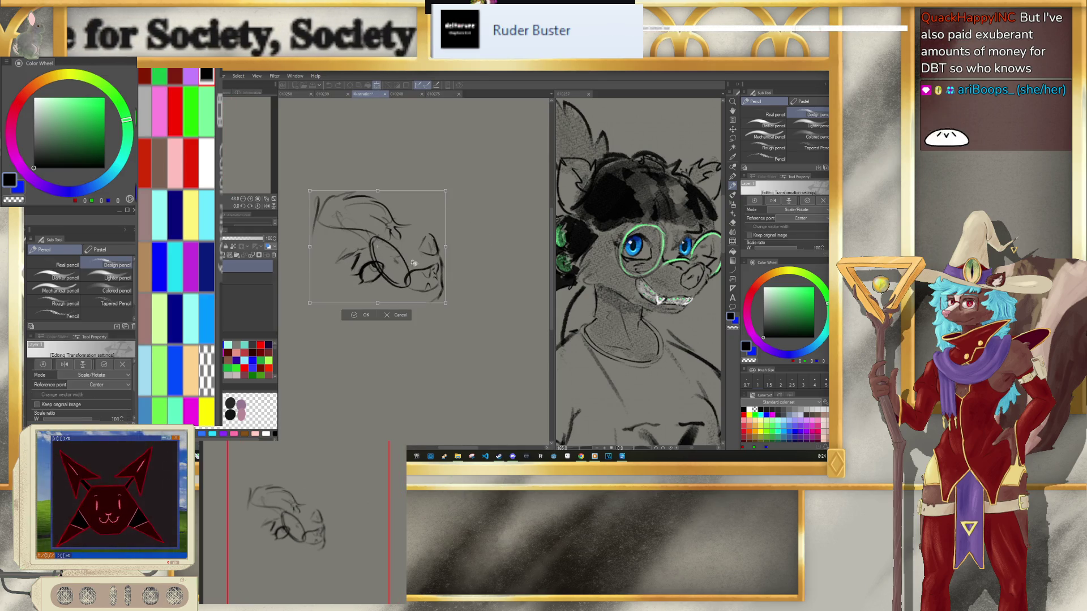
pyautogui.moveTo(430, 267); pyautogui.dragTo(461, 255)
pyautogui.click(396, 305)
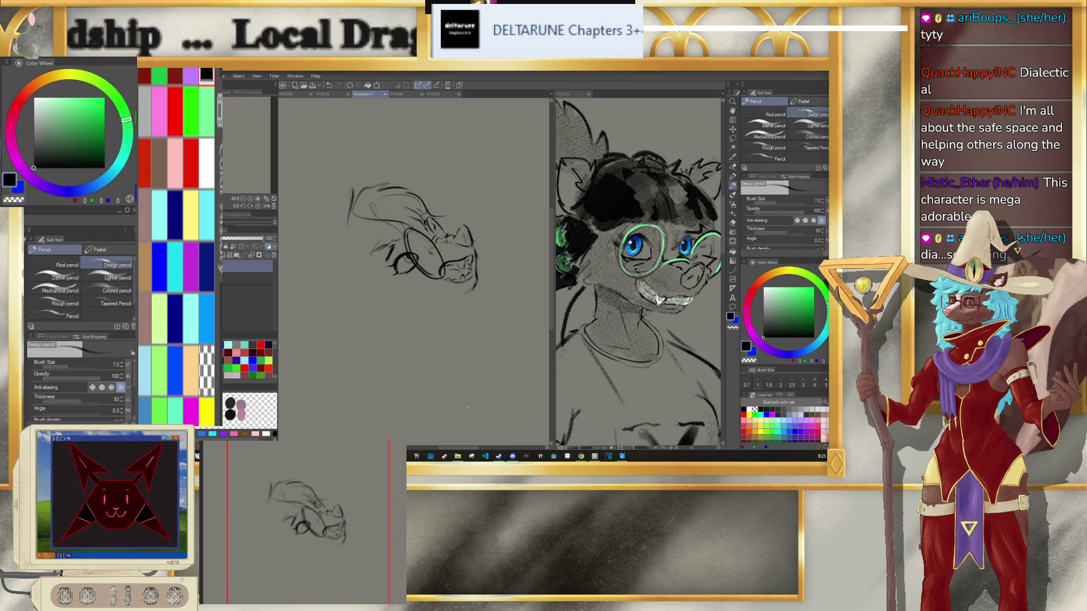
# Step: Open the coloured skunk illustration 010217.clip as a reference document
pyautogui.click(226, 75)
pyautogui.click(288, 308)
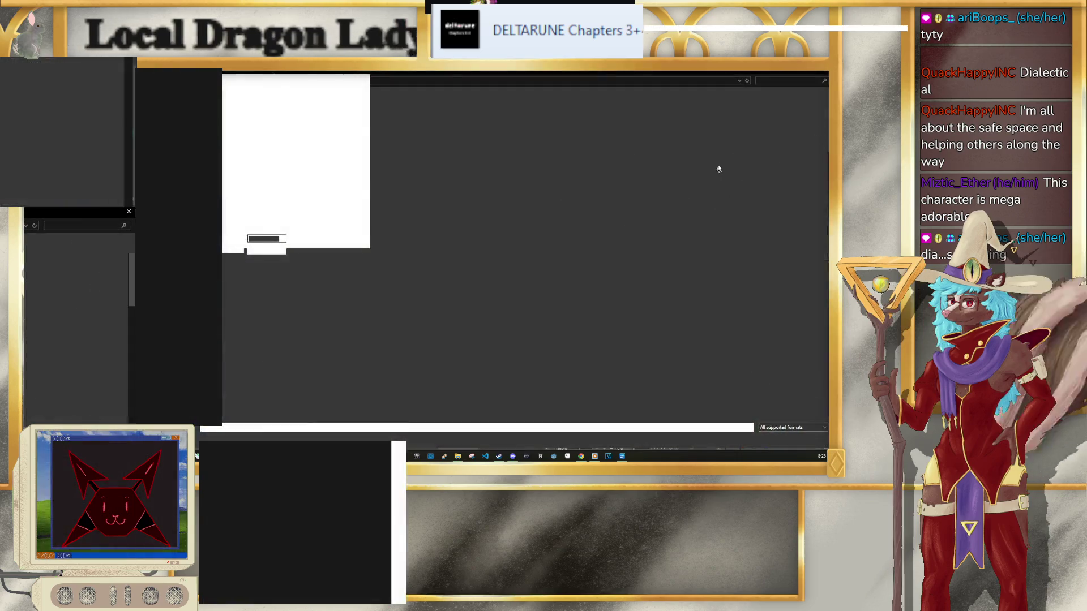
pyautogui.scroll(-3, 822, 254)
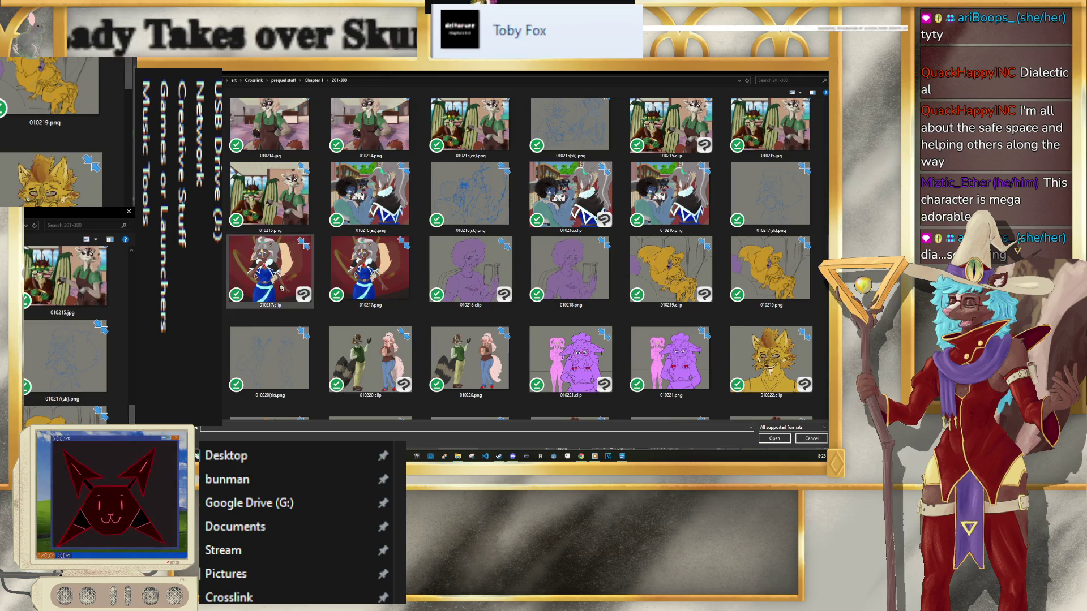
pyautogui.click(762, 439)
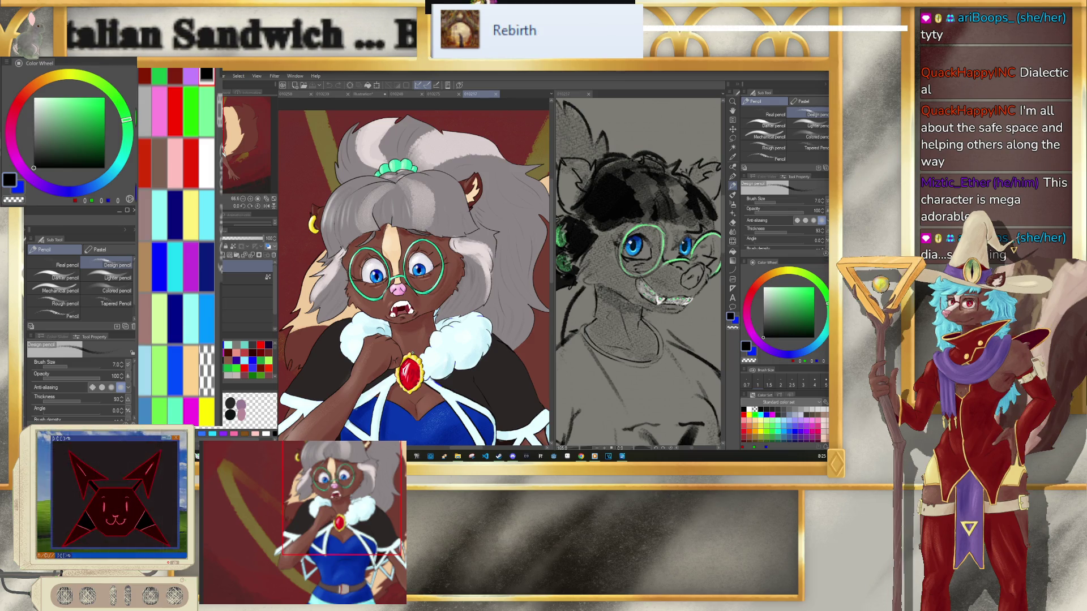
# Step: Look through the 010275 and 010258 sketches, then return to the rough head sketch
pyautogui.click(434, 94)
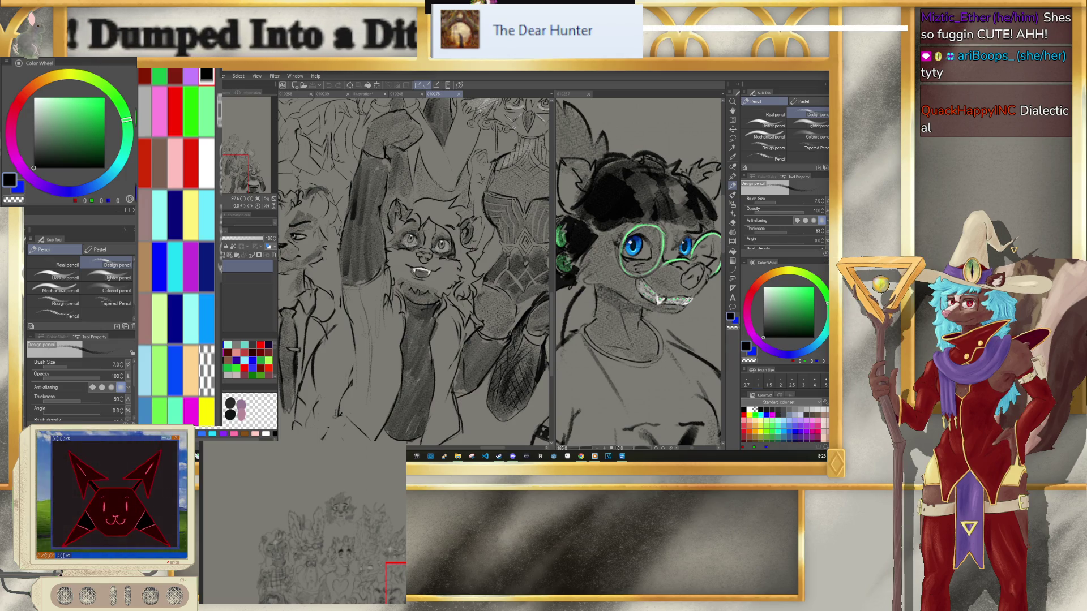
pyautogui.click(403, 94)
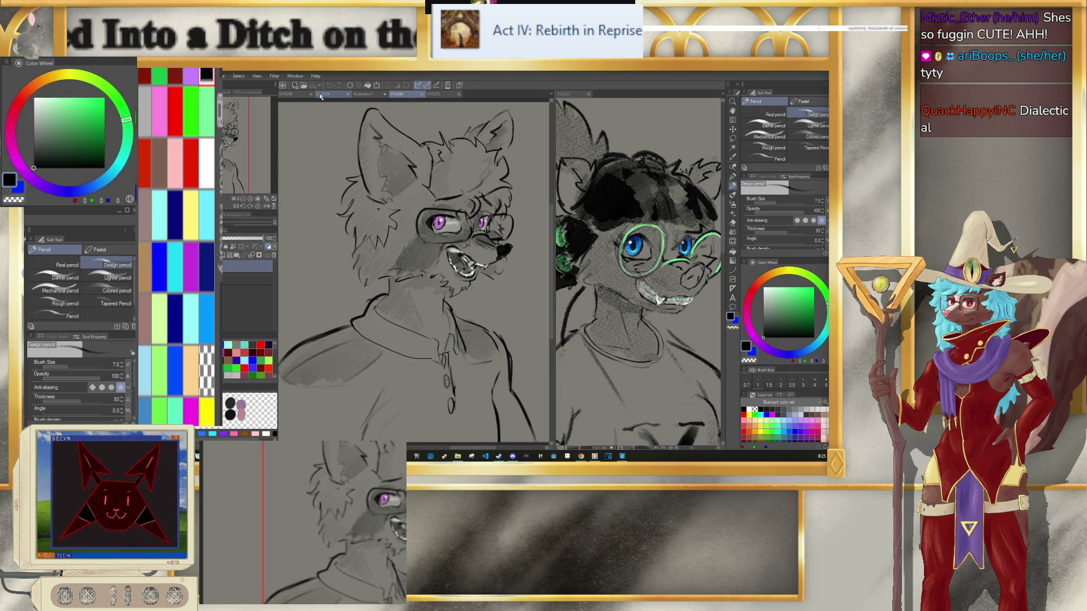
pyautogui.click(292, 94)
pyautogui.click(368, 94)
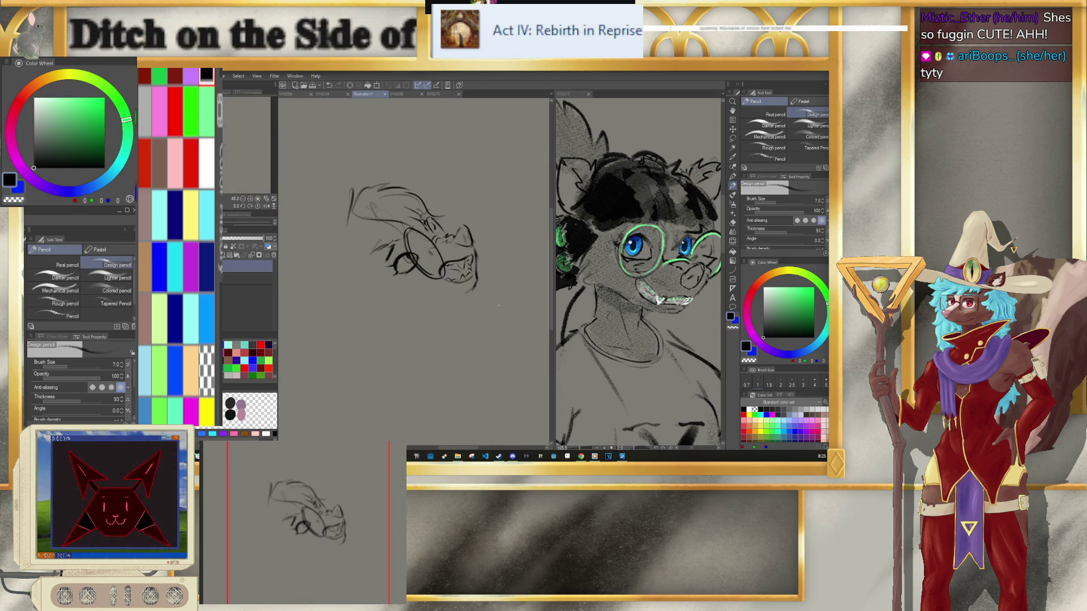
# Step: Set the pencil to size 8 and draw the lower jaw line and an upper-left ear
pyautogui.press('[')
pyautogui.press(']')
pyautogui.press(']')
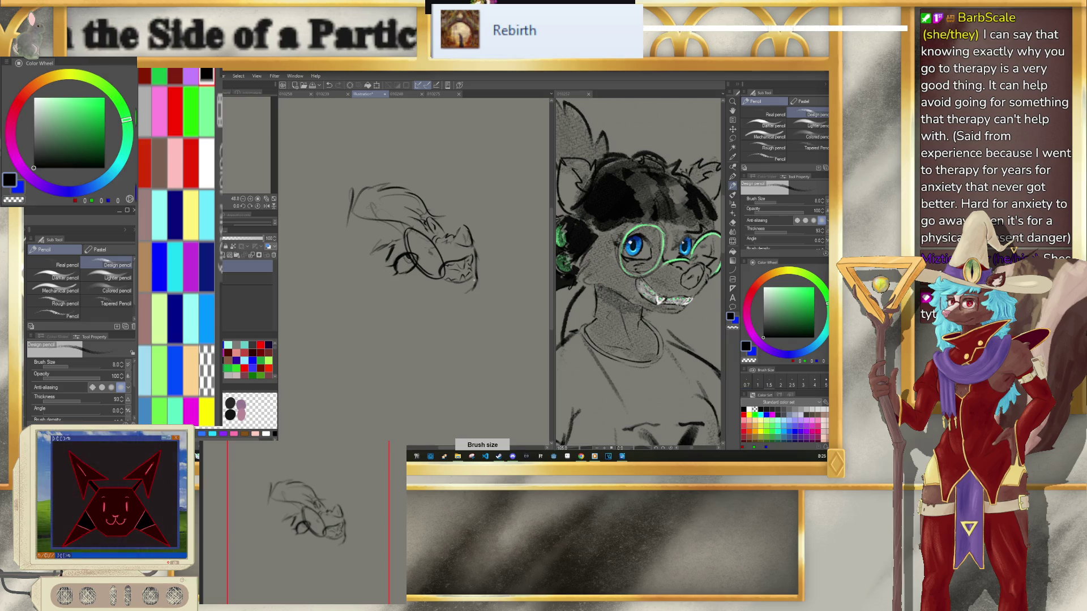
pyautogui.moveTo(458, 287); pyautogui.dragTo(465, 294)
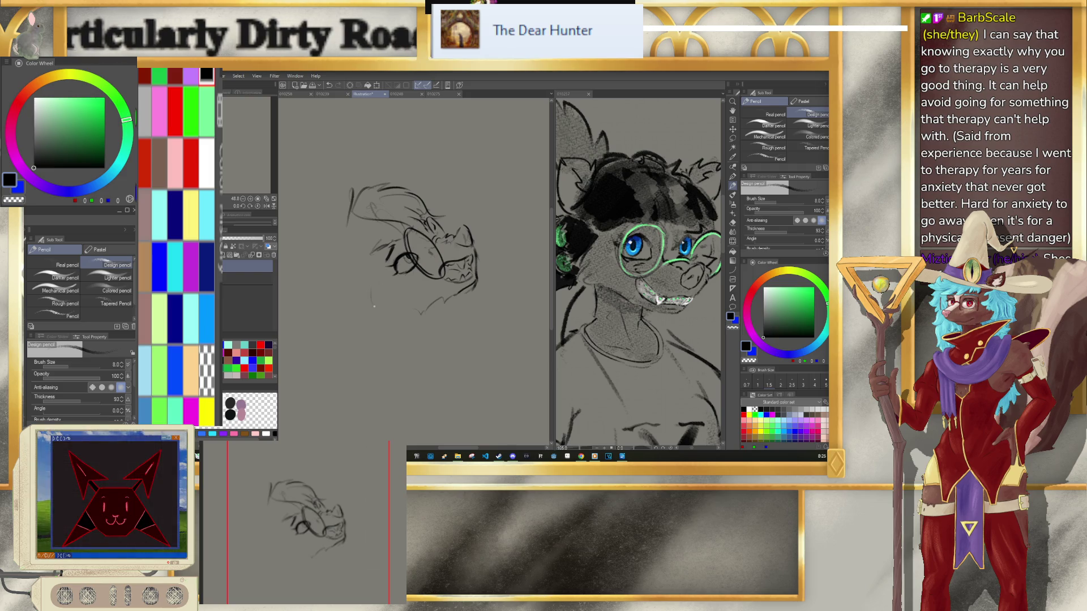
pyautogui.moveTo(373, 307); pyautogui.dragTo(416, 313)
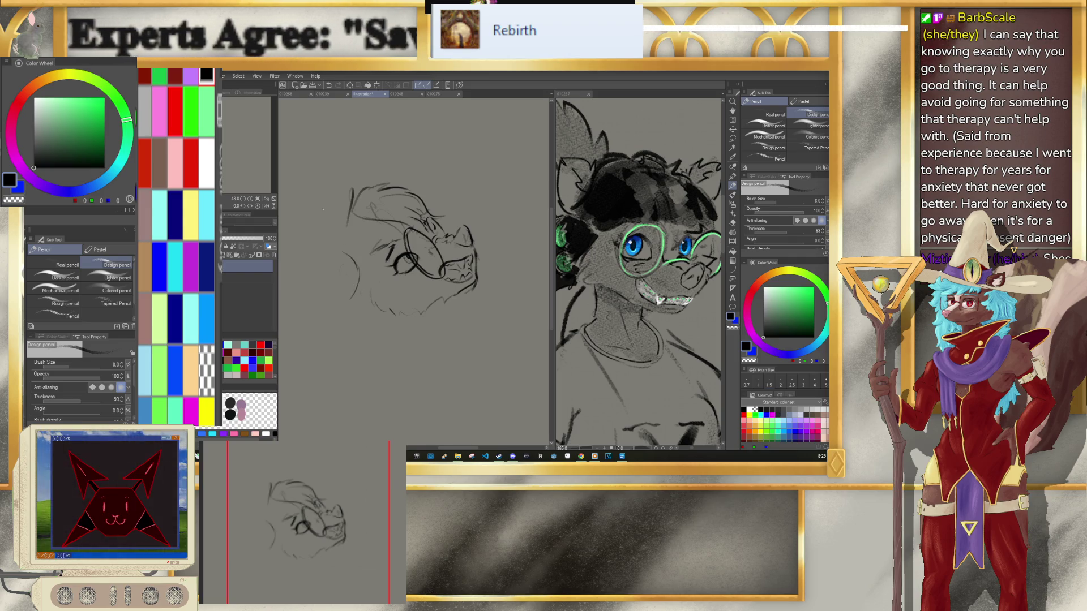
pyautogui.moveTo(312, 217)
pyautogui.mouseDown()
pyautogui.moveTo(347, 204)
pyautogui.moveTo(334, 221)
pyautogui.mouseUp()
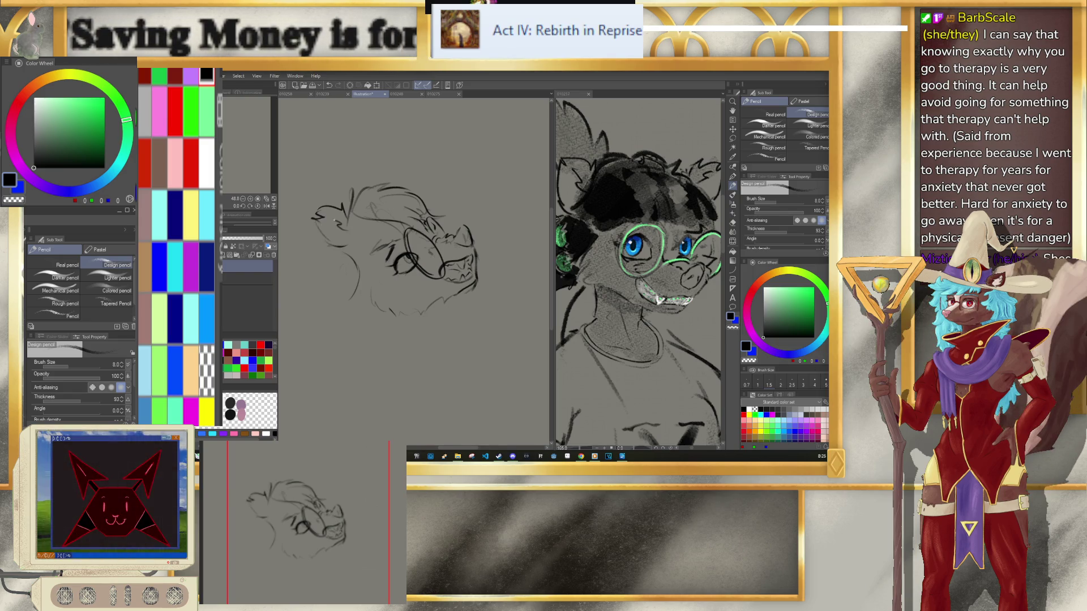
# Step: Lasso-select the upper-left ear, move it slightly lower, and deselect
pyautogui.press('m')
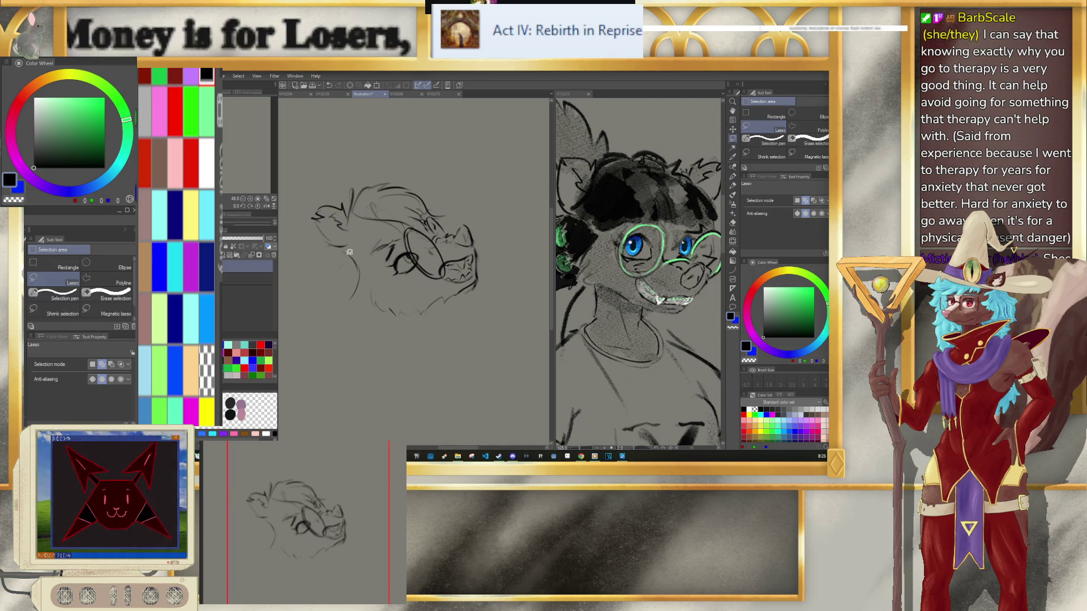
pyautogui.moveTo(346, 251)
pyautogui.mouseDown()
pyautogui.moveTo(350, 210)
pyautogui.moveTo(336, 254)
pyautogui.moveTo(346, 269)
pyautogui.mouseUp()
pyautogui.click(382, 277)
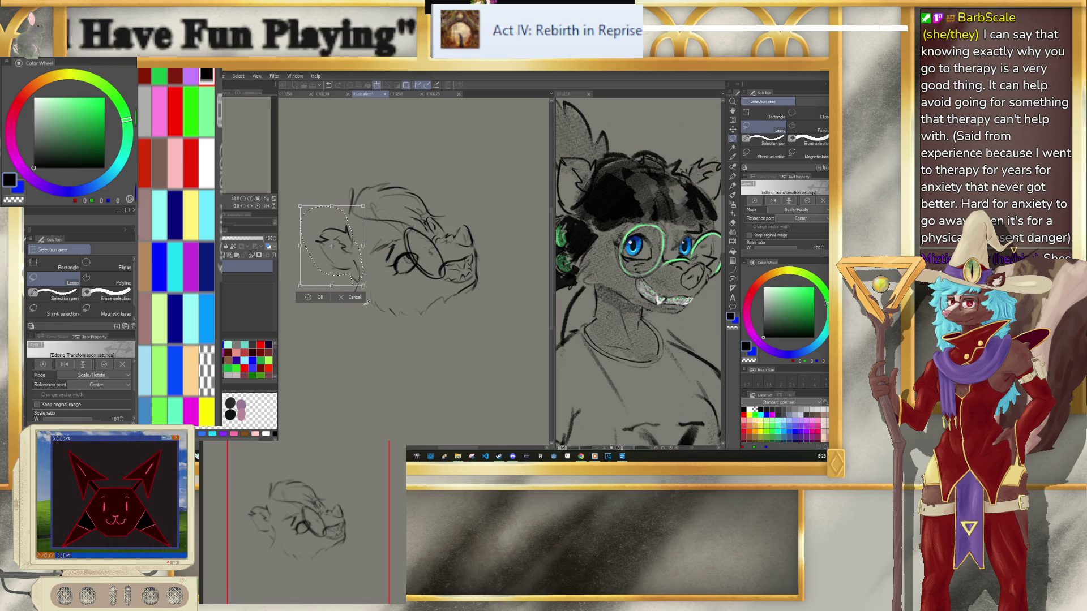
pyautogui.click(321, 297)
pyautogui.hotkey('ctrl', 'd')
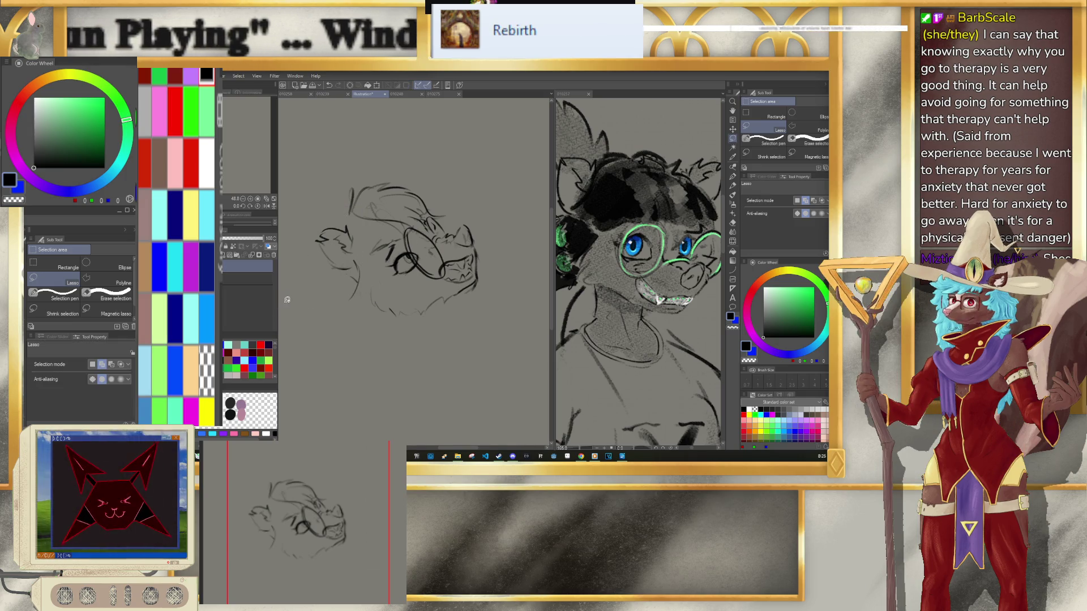
# Step: Touch up a short line near the face and add fur lines to the left ear
pyautogui.press('p')
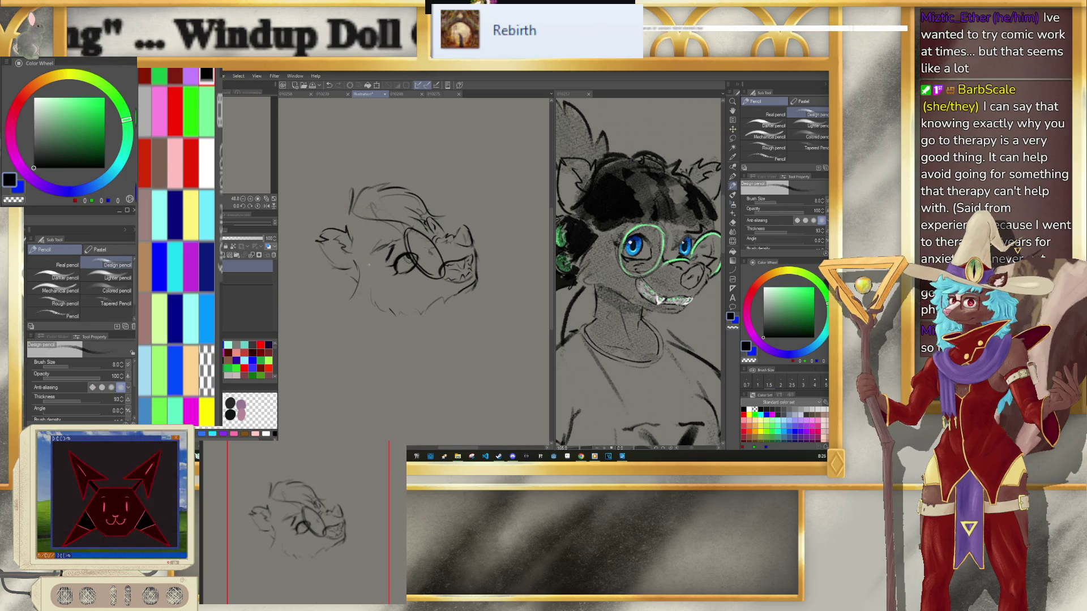
pyautogui.moveTo(356, 278); pyautogui.dragTo(356, 298)
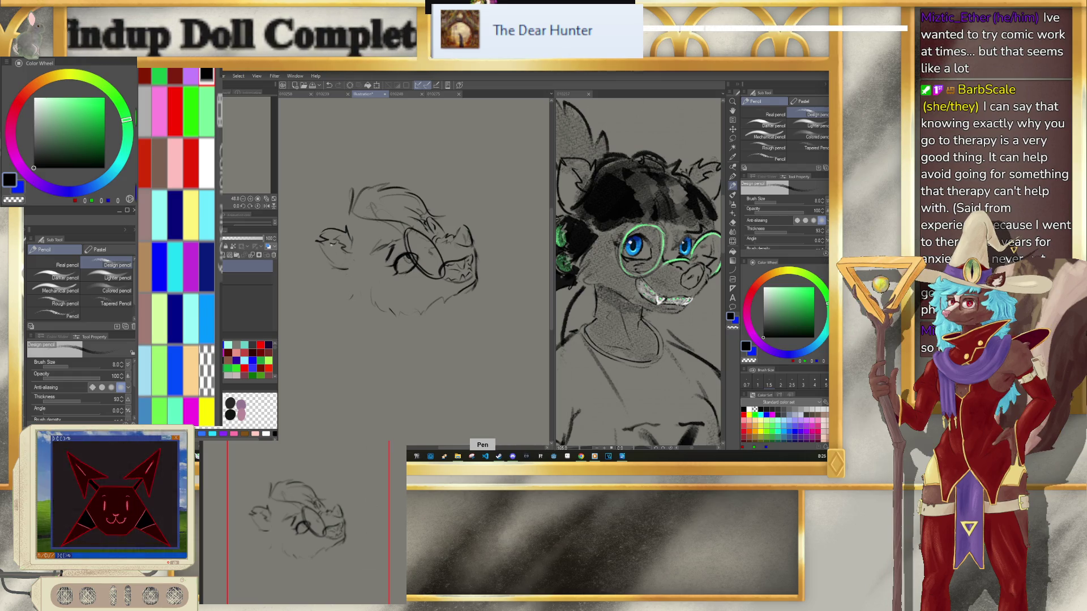
pyautogui.moveTo(339, 248); pyautogui.dragTo(346, 266)
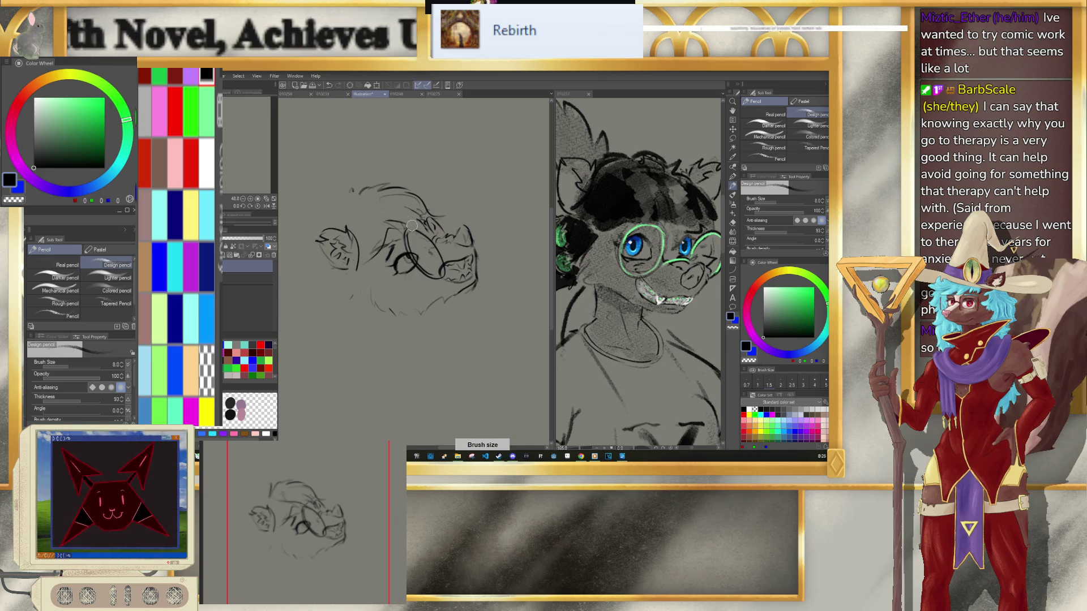
pyautogui.press(']')
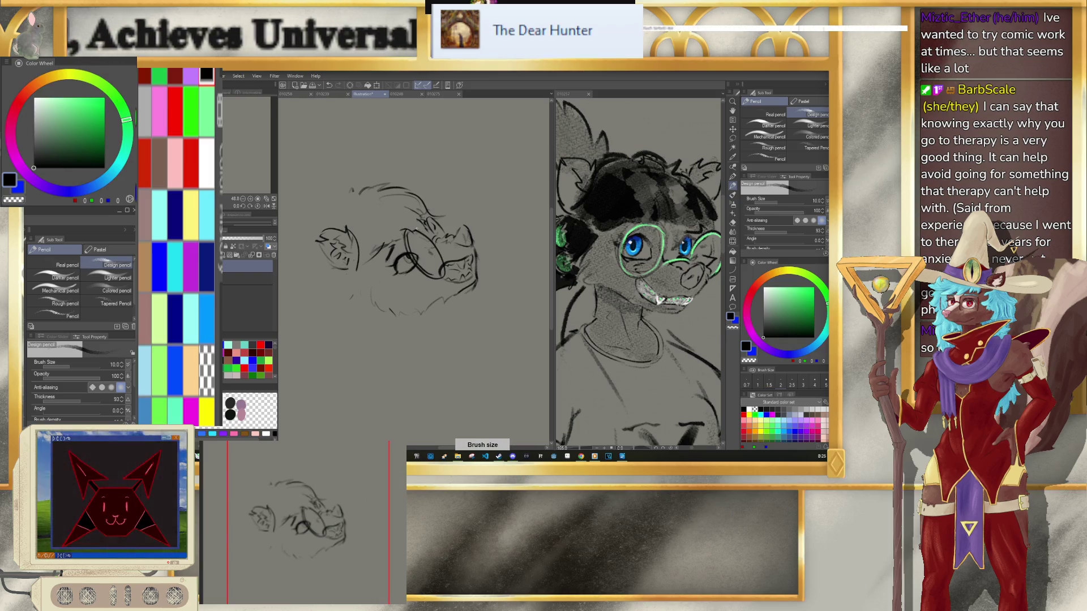
pyautogui.hotkey('ctrl', 'z')
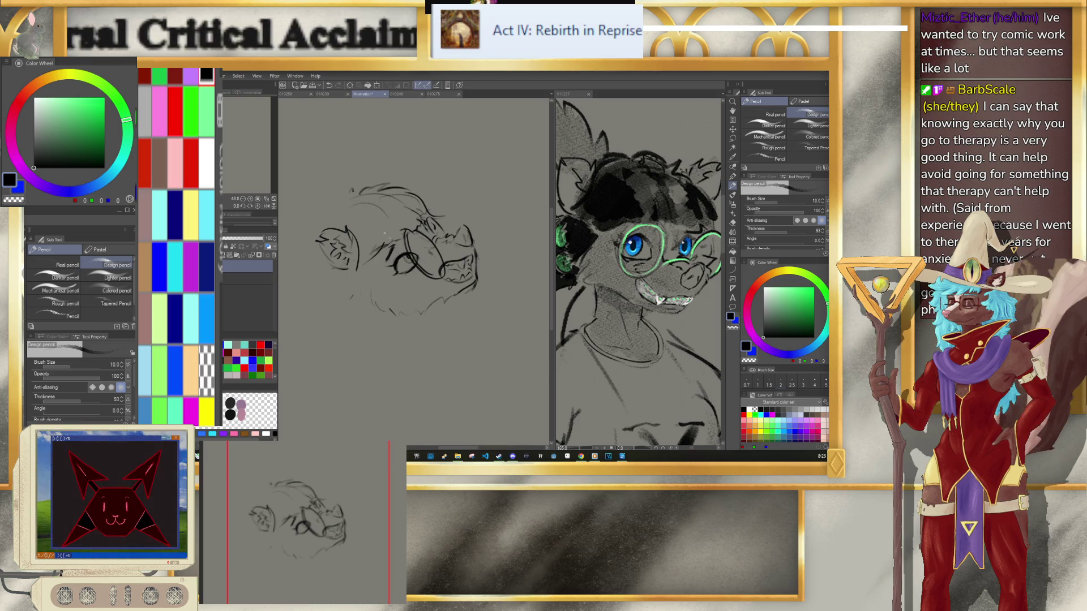
# Step: Switch to the eraser, resize the brush, and make white the drawing colour
pyautogui.press('e')
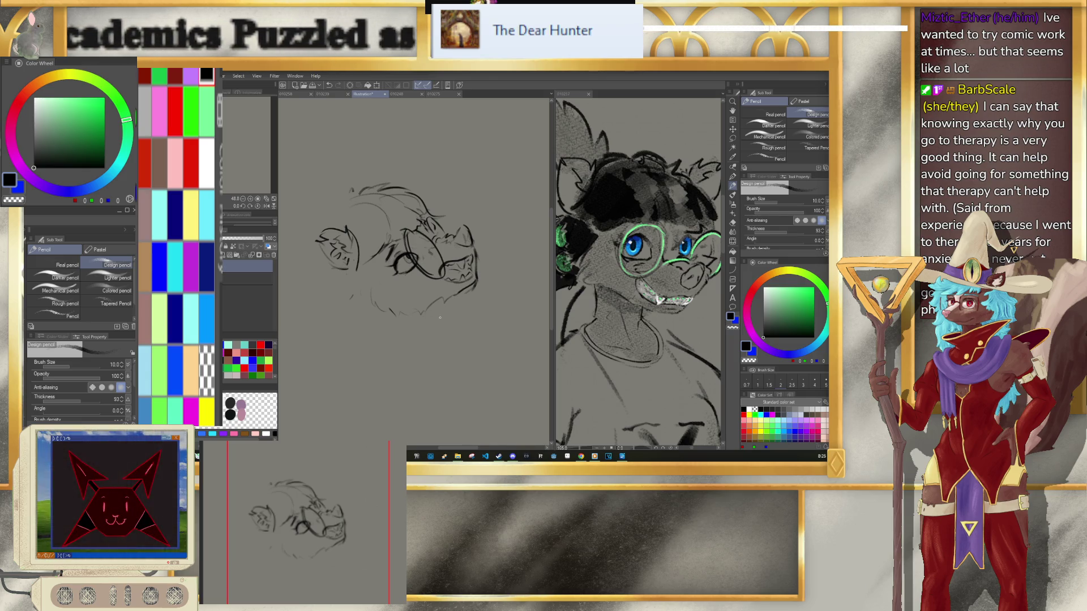
pyautogui.press(']')
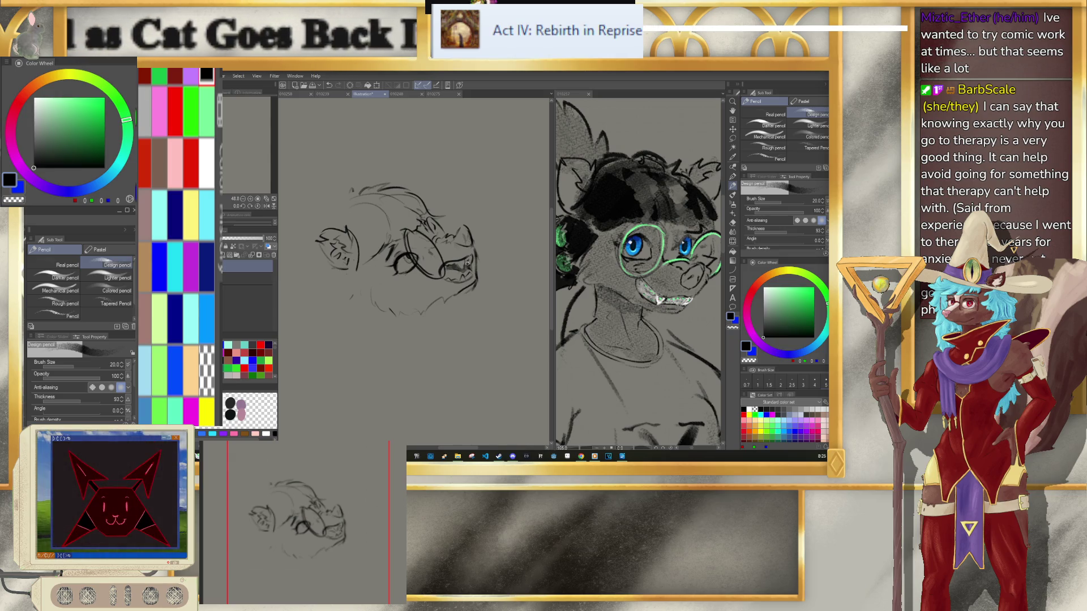
pyautogui.press(']')
pyautogui.press(']')
pyautogui.press(']')
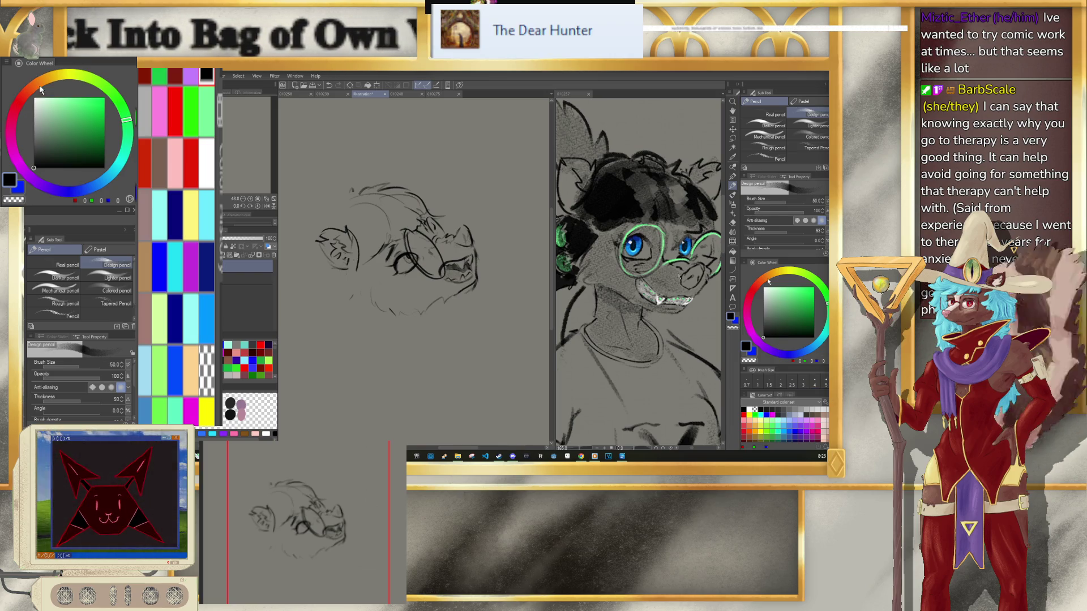
pyautogui.press('[')
pyautogui.press('[')
pyautogui.press('[')
pyautogui.press('x')
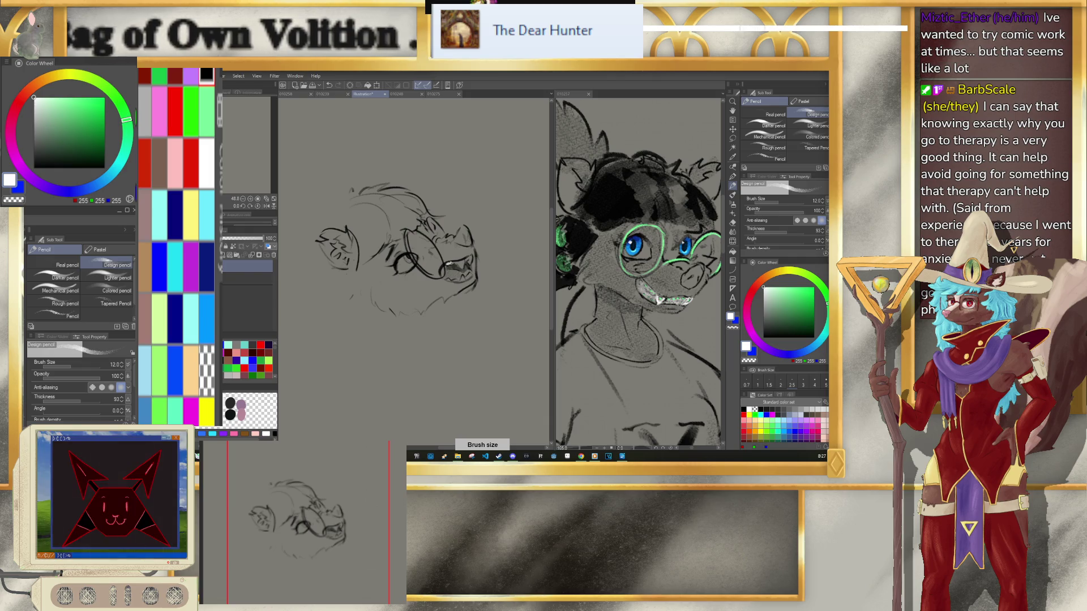
# Step: Highlight the fangs in white, set the brush to 12, and switch colours back from white
pyautogui.moveTo(455, 263); pyautogui.dragTo(463, 264)
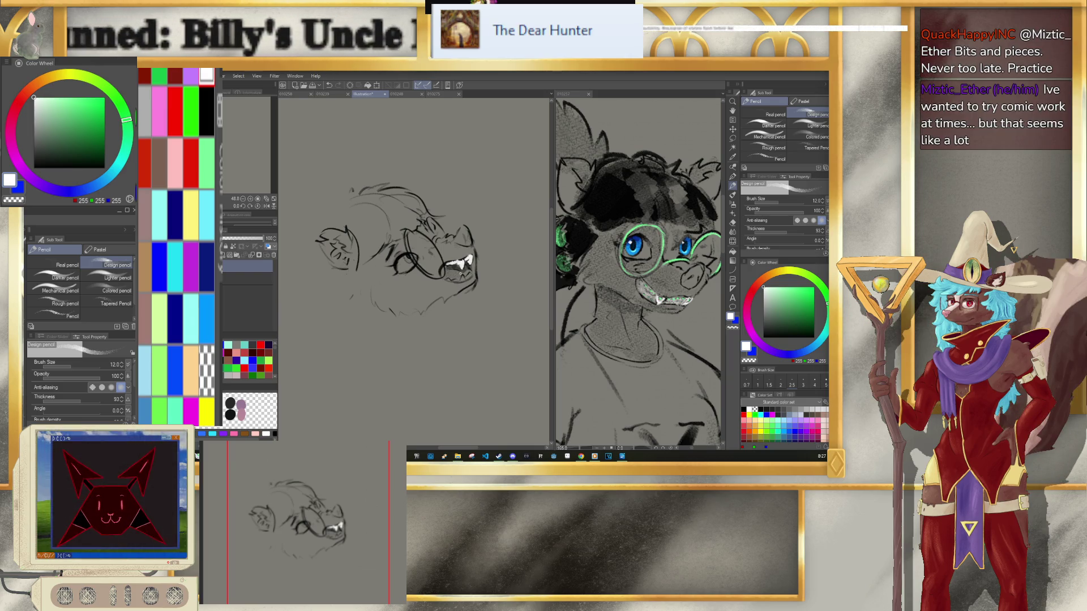
pyautogui.press(']')
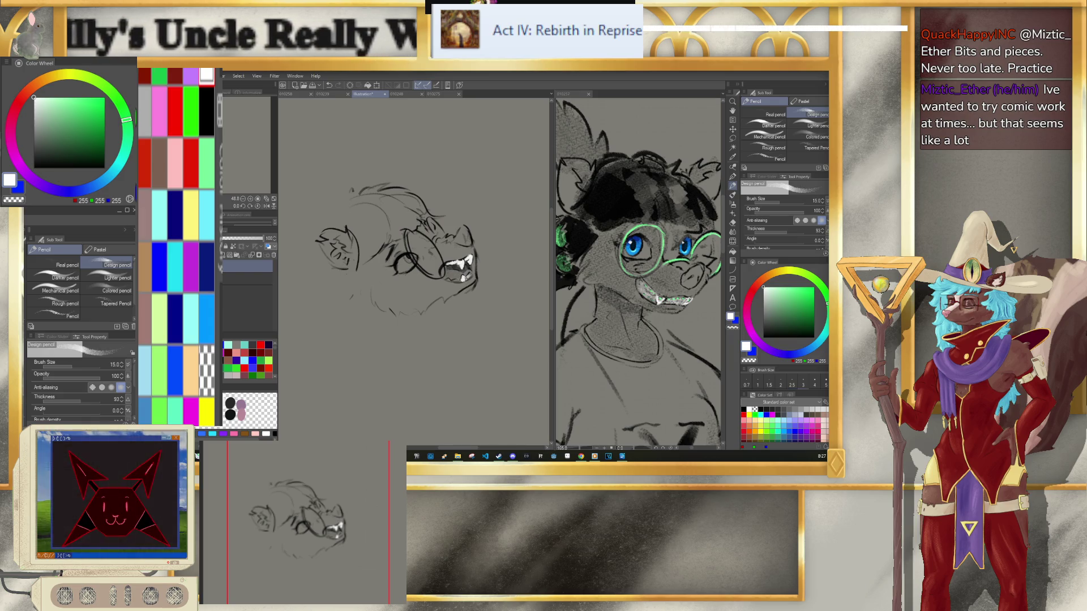
pyautogui.press('[')
pyautogui.press('[')
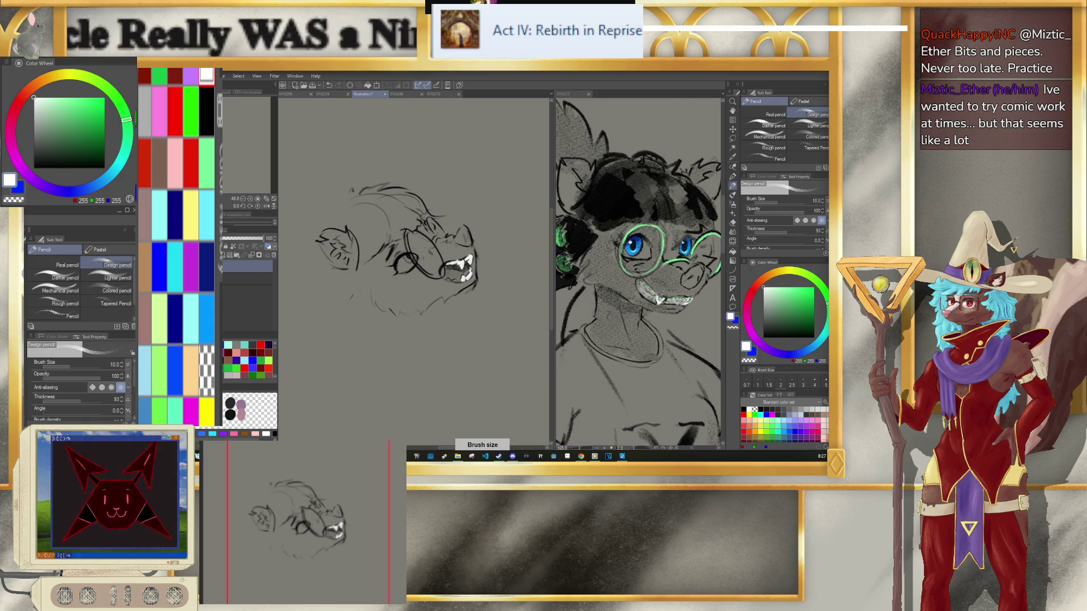
pyautogui.press(']')
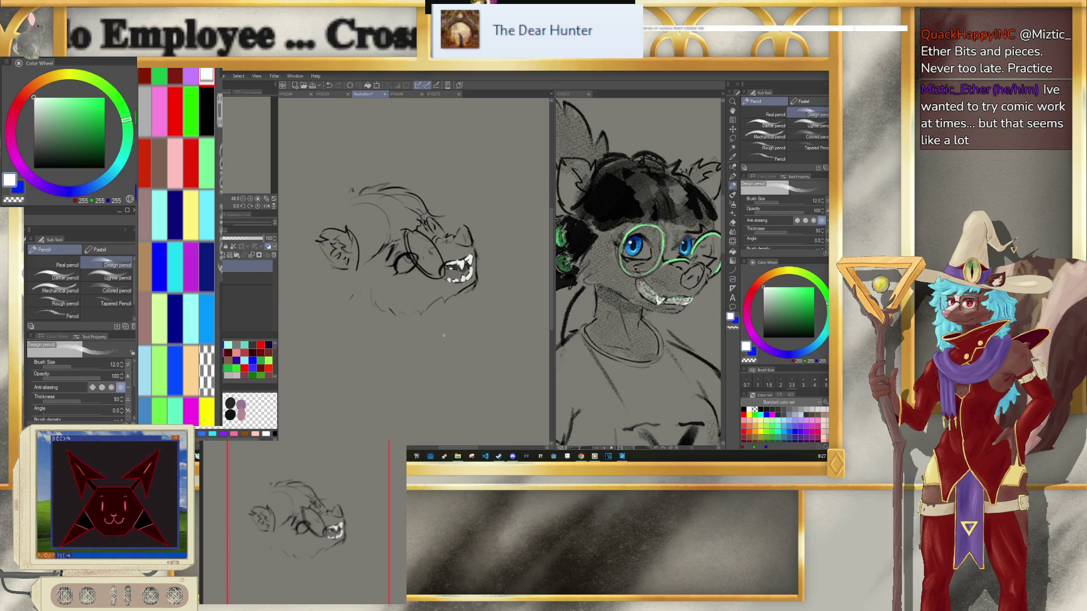
pyautogui.press('d')
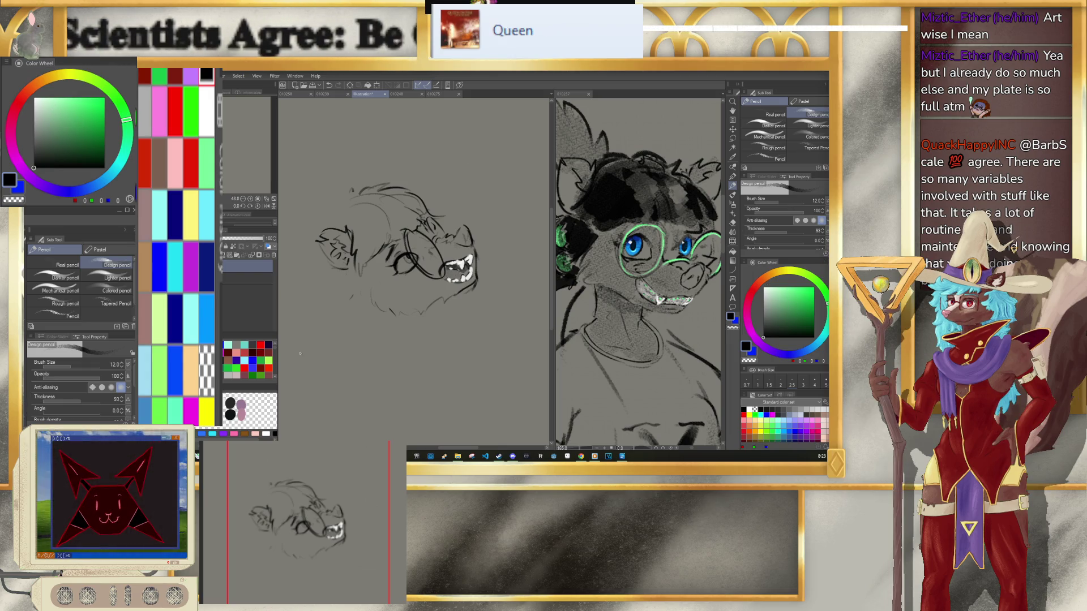
pyautogui.click(207, 165)
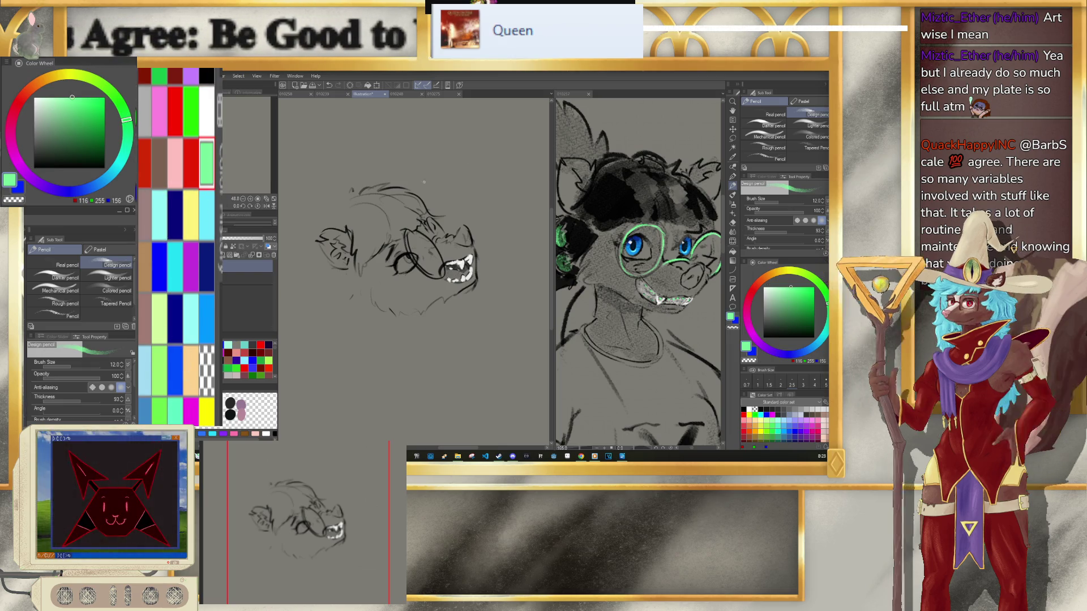
# Step: Trace the left lens and top of the glasses in light green at size 8
pyautogui.press('[')
pyautogui.press('[')
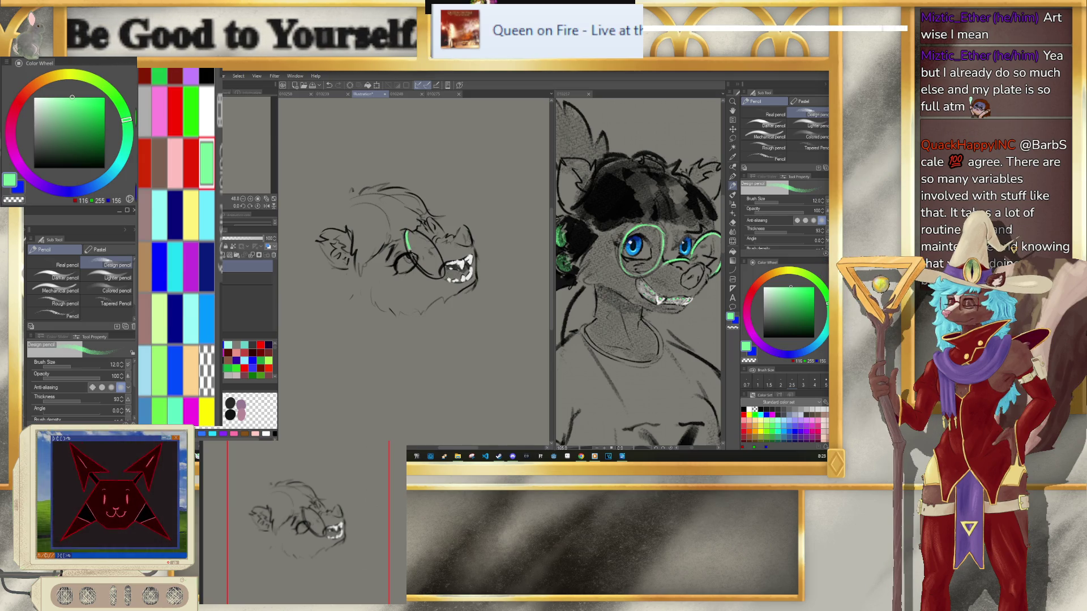
pyautogui.moveTo(406, 233); pyautogui.dragTo(420, 269)
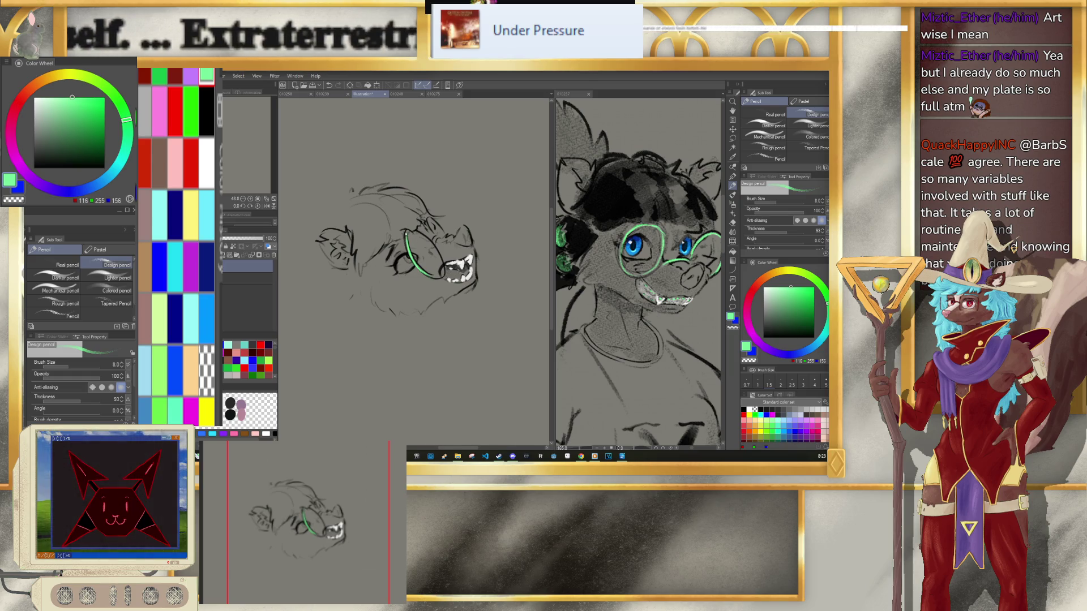
pyautogui.moveTo(415, 230); pyautogui.dragTo(429, 243)
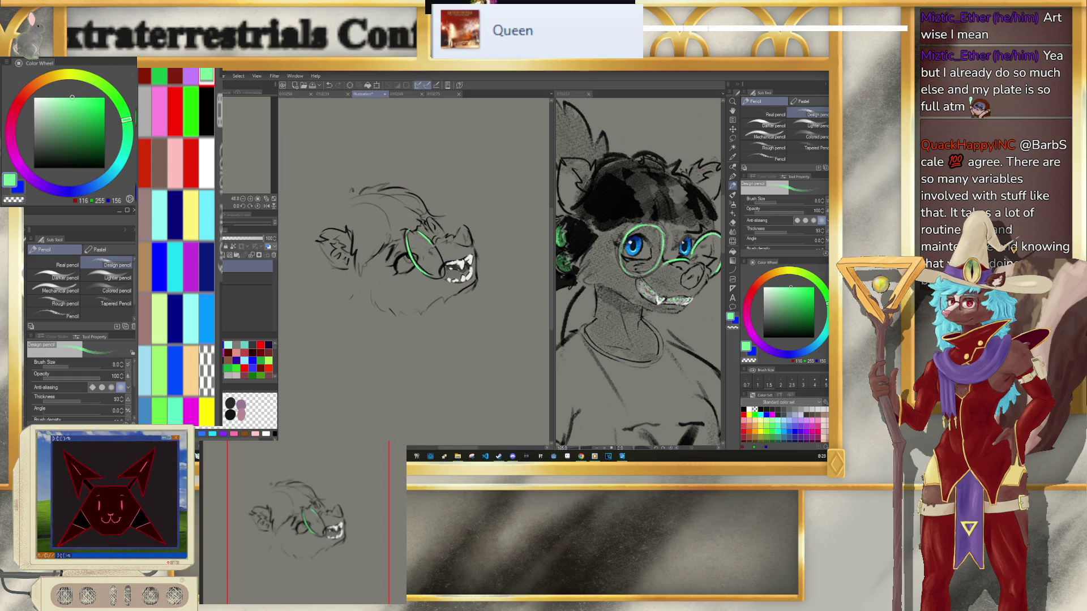
# Step: Switch the drawing colour back to black and shrink the brush to size 7
pyautogui.press(']')
pyautogui.press(']')
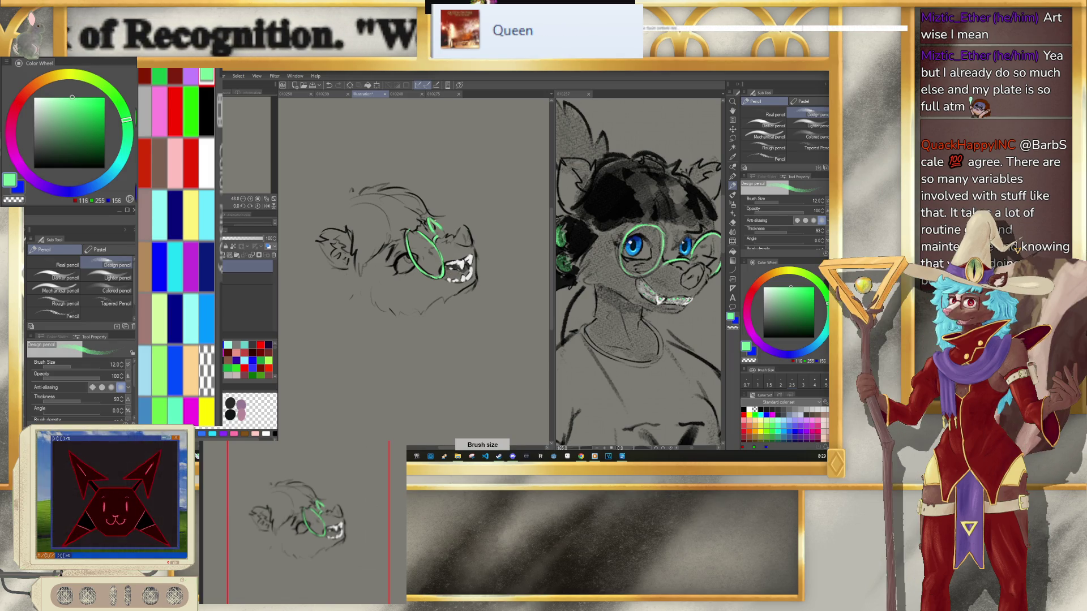
pyautogui.press('[')
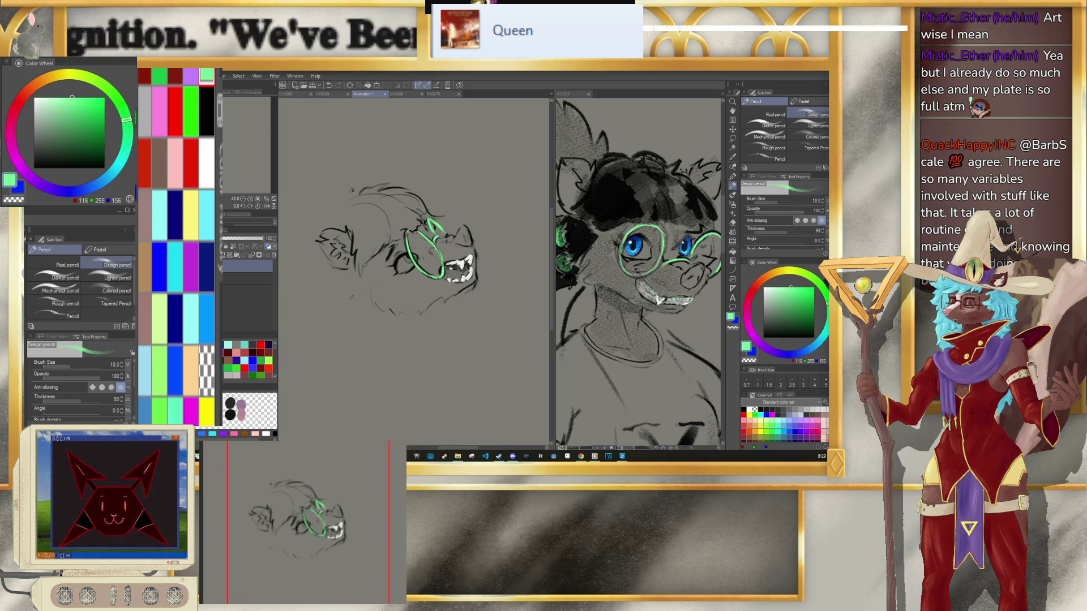
pyautogui.keyDown('alt'); pyautogui.click(631, 441); pyautogui.keyUp('alt')
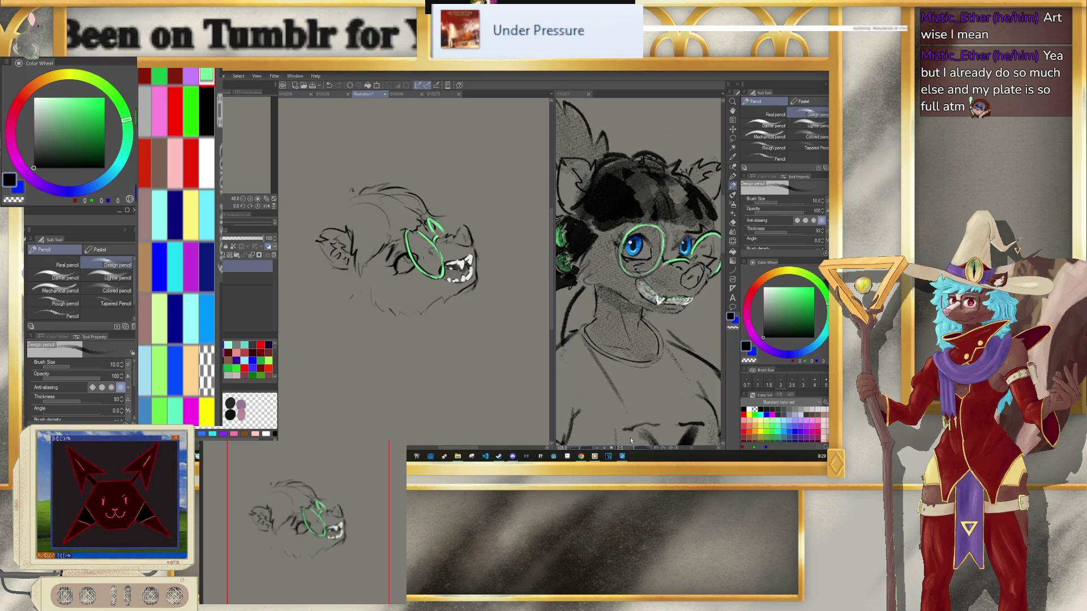
pyautogui.press('[')
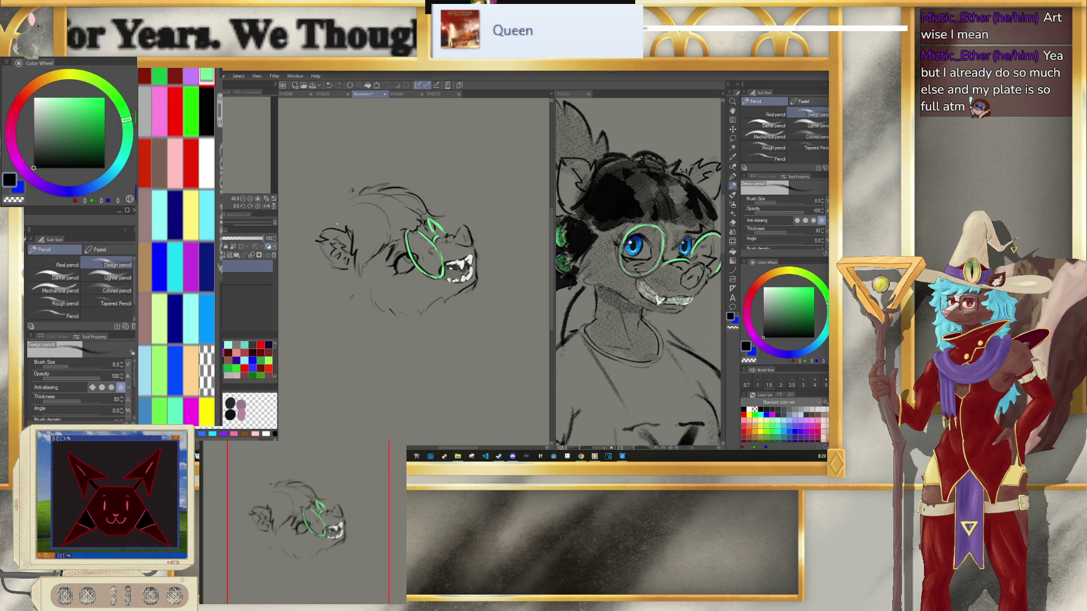
pyautogui.press('[')
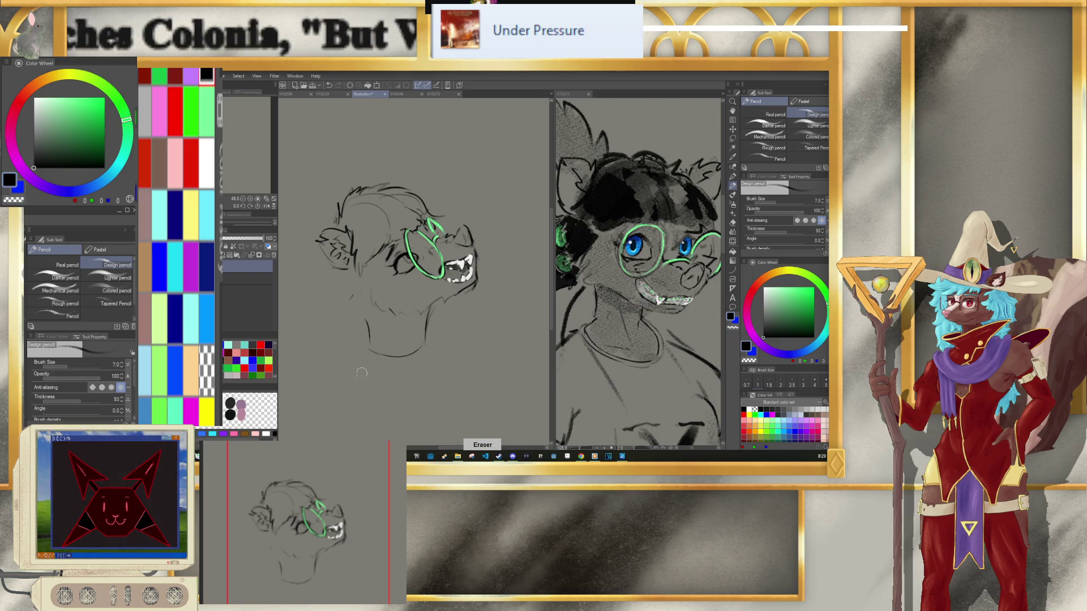
# Step: Redraw the chin so it joins the jaw lines, undoing stray strokes
pyautogui.hotkey('ctrl', 'z')
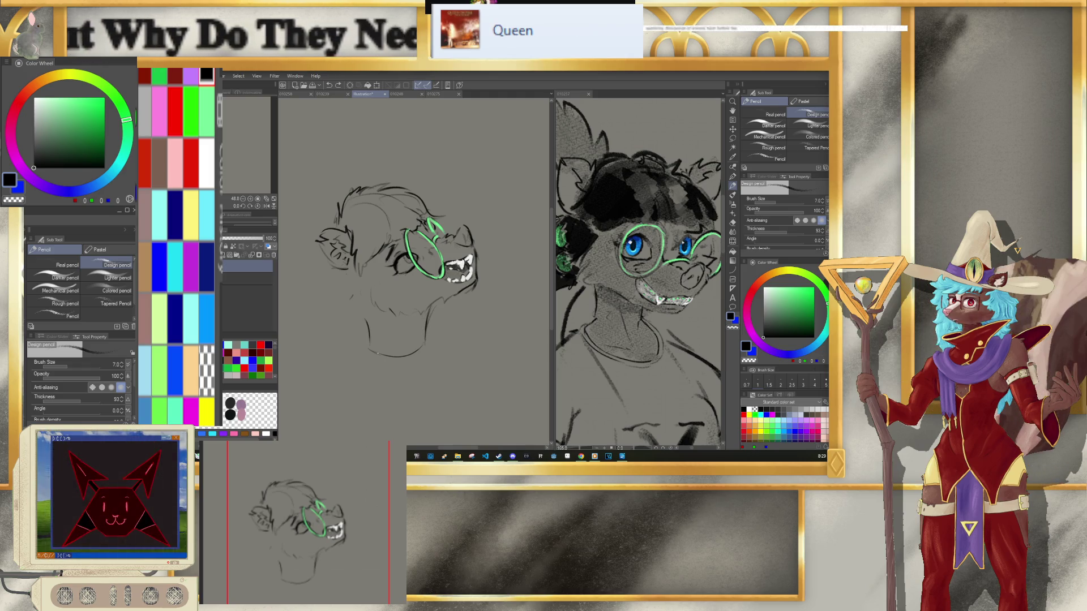
pyautogui.scroll(-3, 369, 304)
pyautogui.scroll(1, 412, 297)
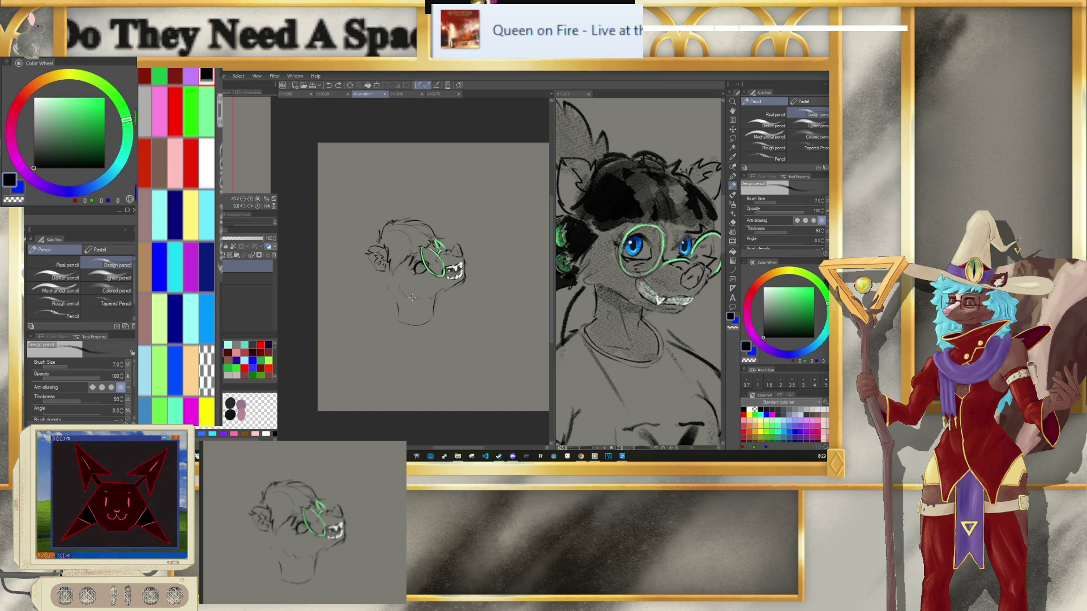
pyautogui.press('m')
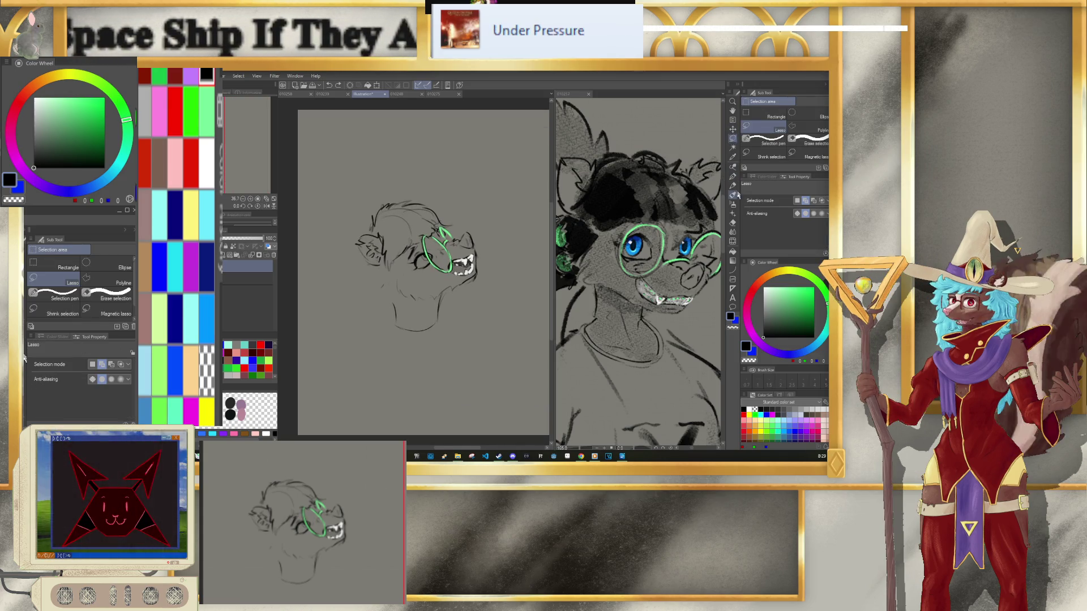
pyautogui.press('p')
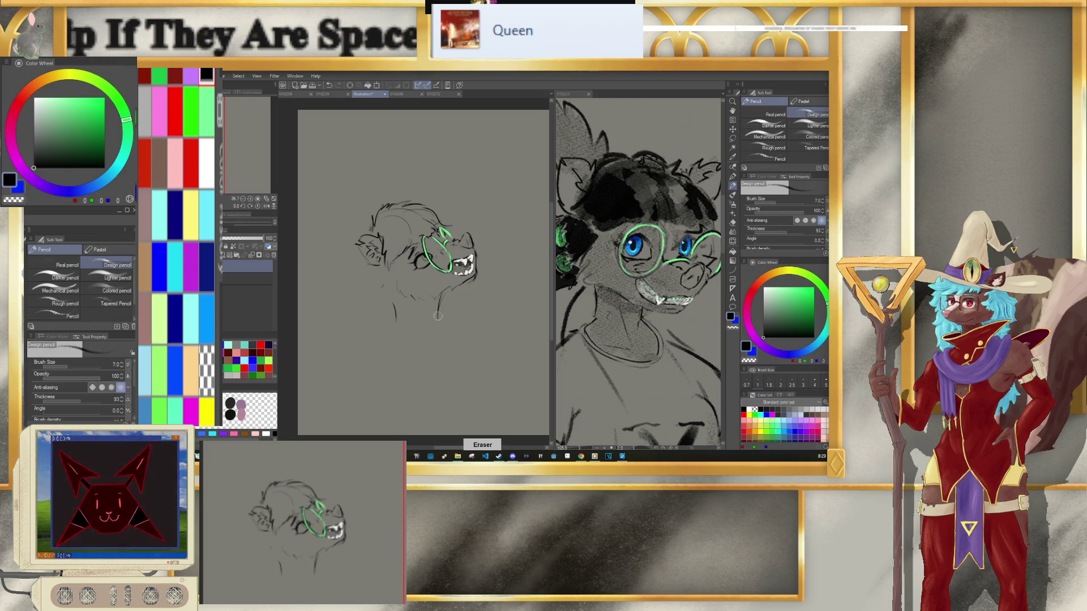
pyautogui.hotkey('ctrl', 'z')
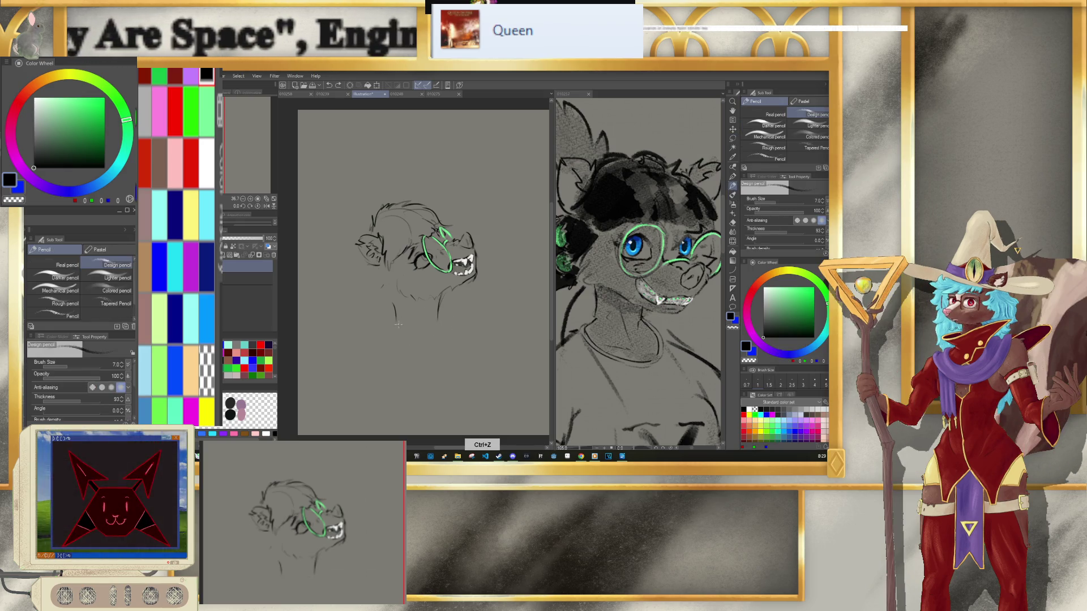
pyautogui.moveTo(395, 323); pyautogui.dragTo(436, 319)
pyautogui.press('p')
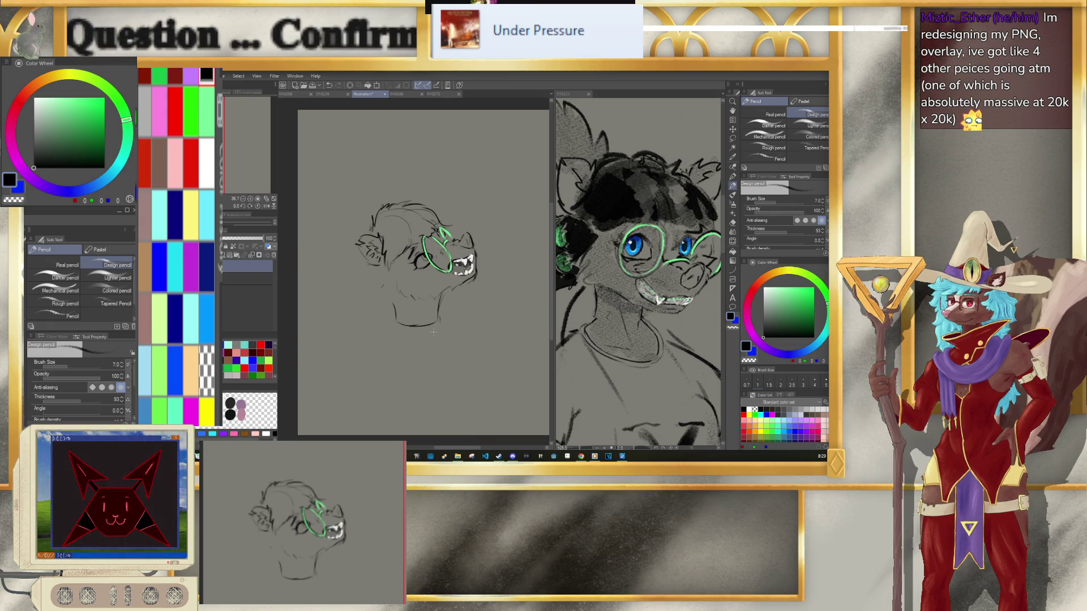
pyautogui.hotkey('ctrl', 'z')
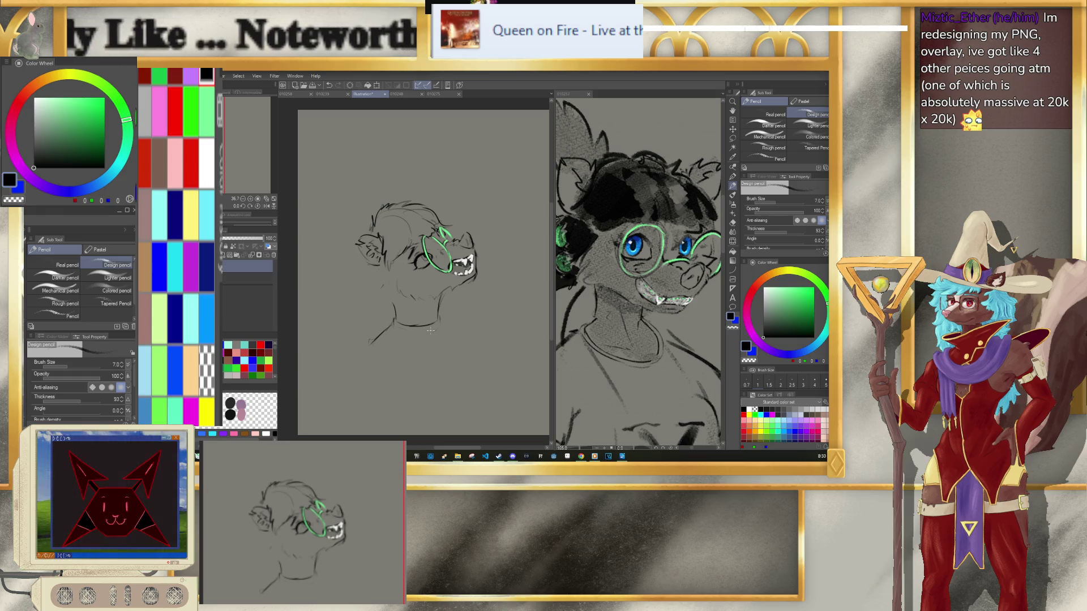
# Step: Shift the sketch slightly right and shrink it, then pick a dark green-grey, larger brush
pyautogui.click(376, 85)
pyautogui.moveTo(431, 255); pyautogui.dragTo(452, 256)
pyautogui.moveTo(498, 201); pyautogui.dragTo(493, 209)
pyautogui.press('Return')
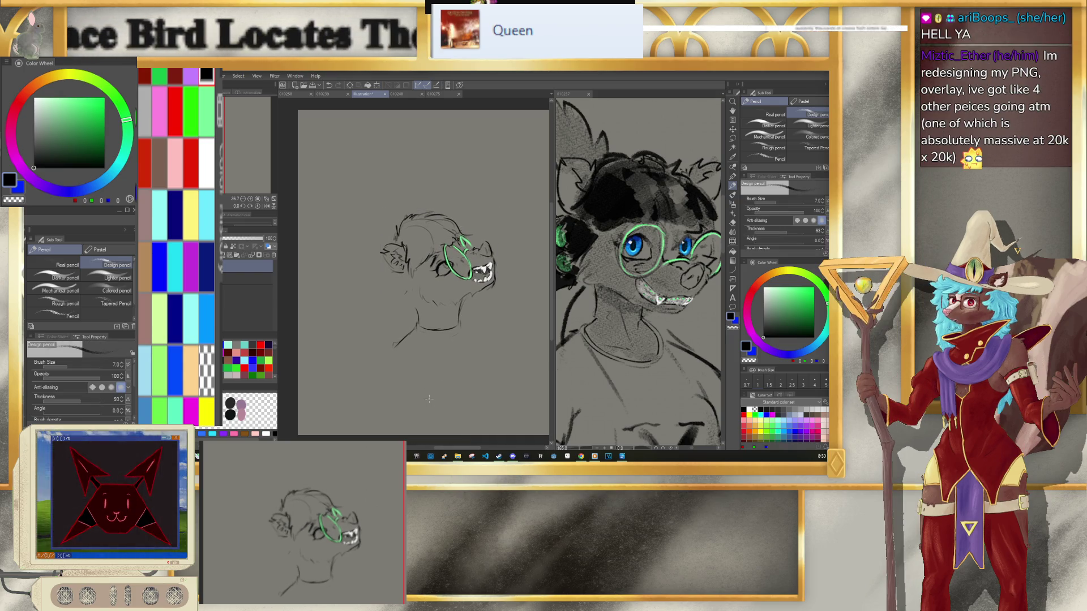
pyautogui.click(778, 330)
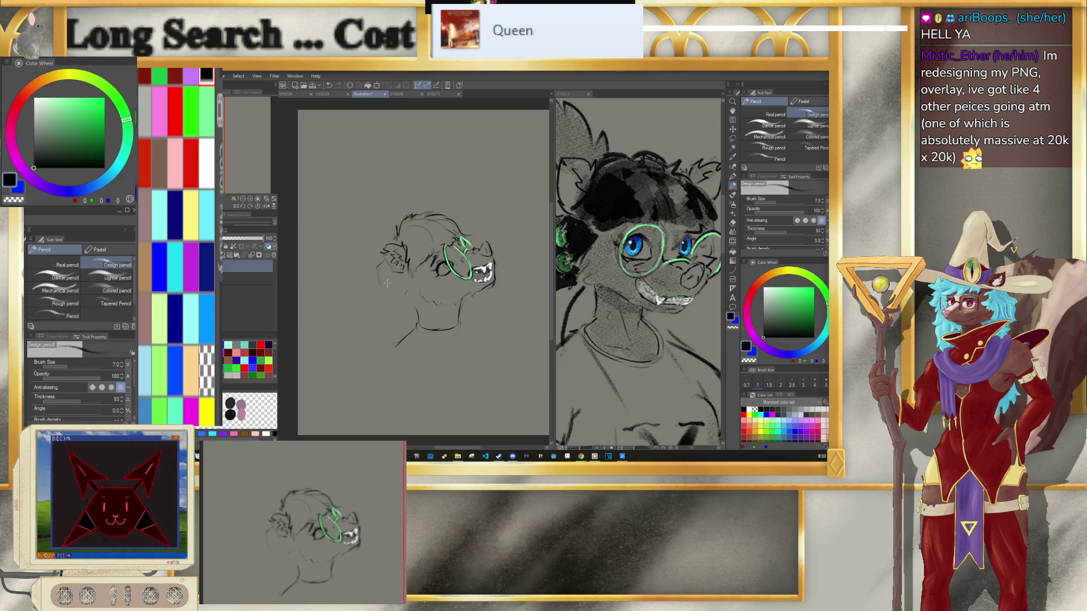
pyautogui.press(']')
pyautogui.press(']')
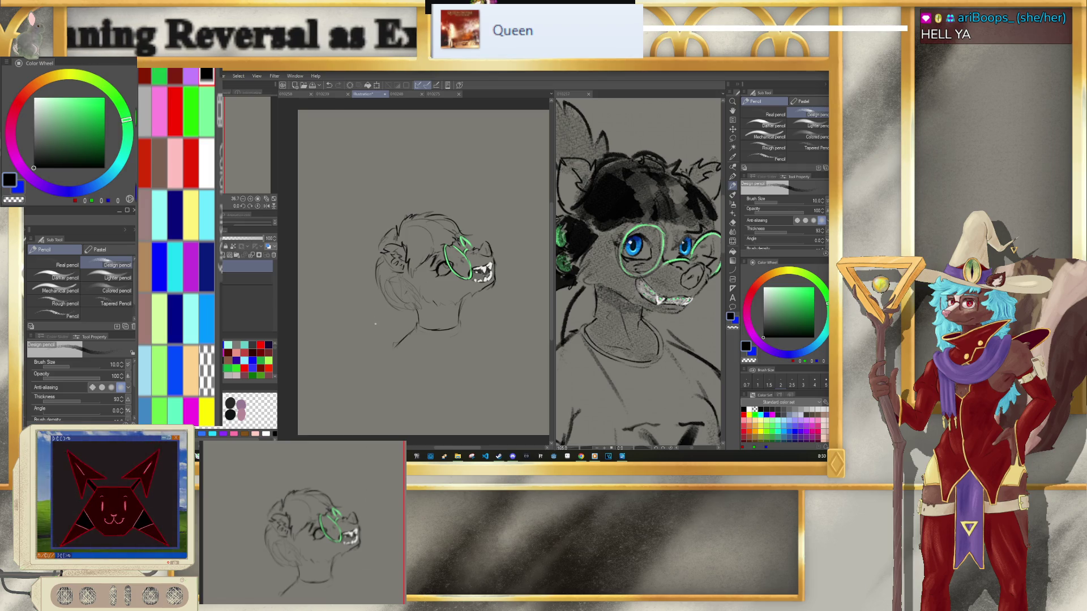
# Step: Sketch the ponytail trailing from the back of the head, redoing one unwanted stroke
pyautogui.scroll(-5, 670, 218)
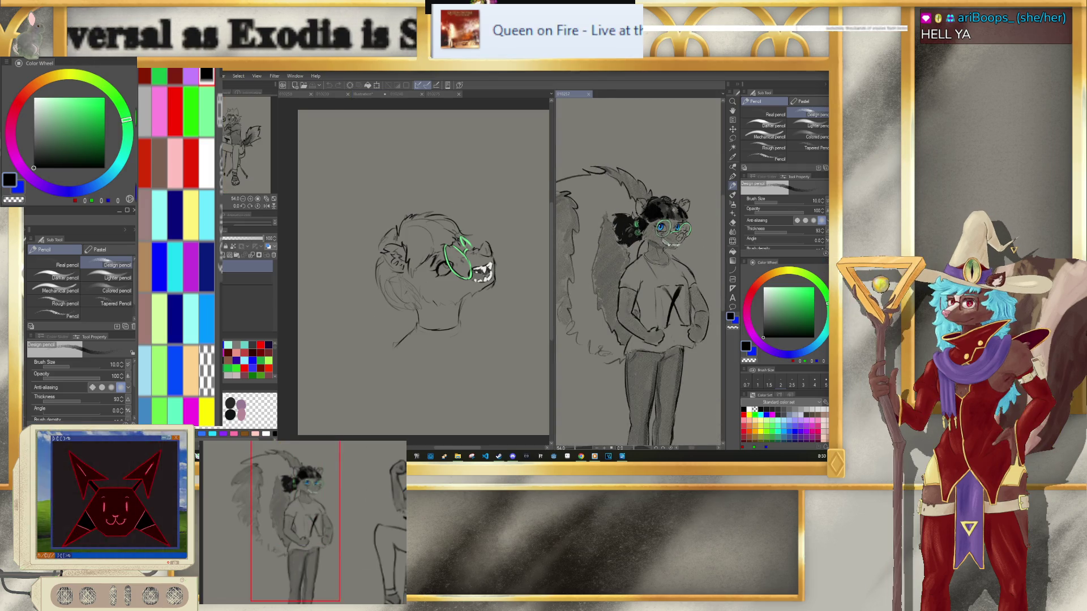
pyautogui.scroll(2, 671, 238)
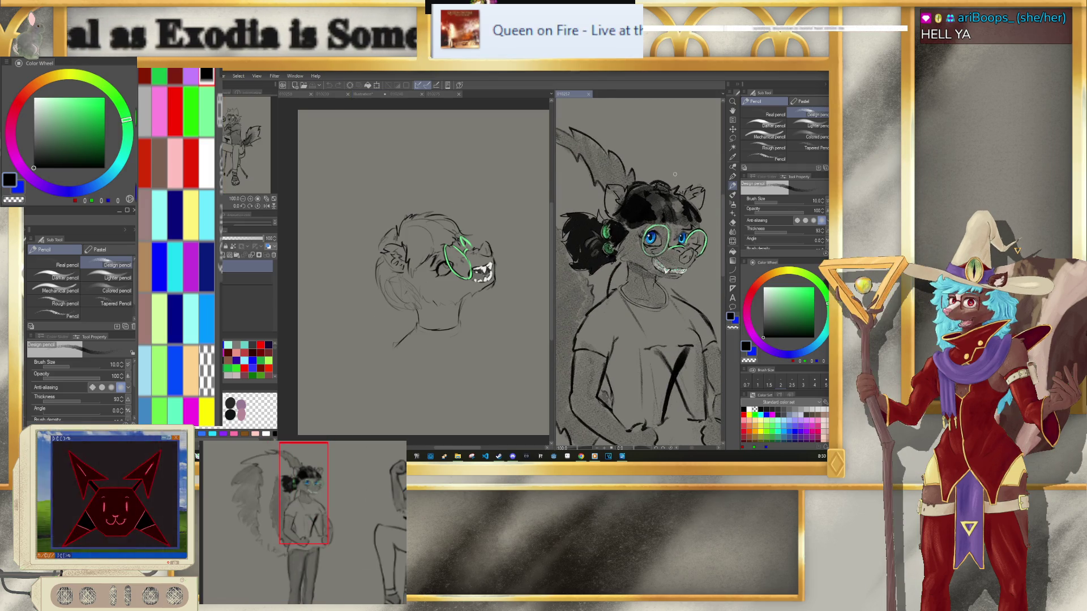
pyautogui.click(374, 292)
pyautogui.moveTo(373, 292); pyautogui.dragTo(360, 312)
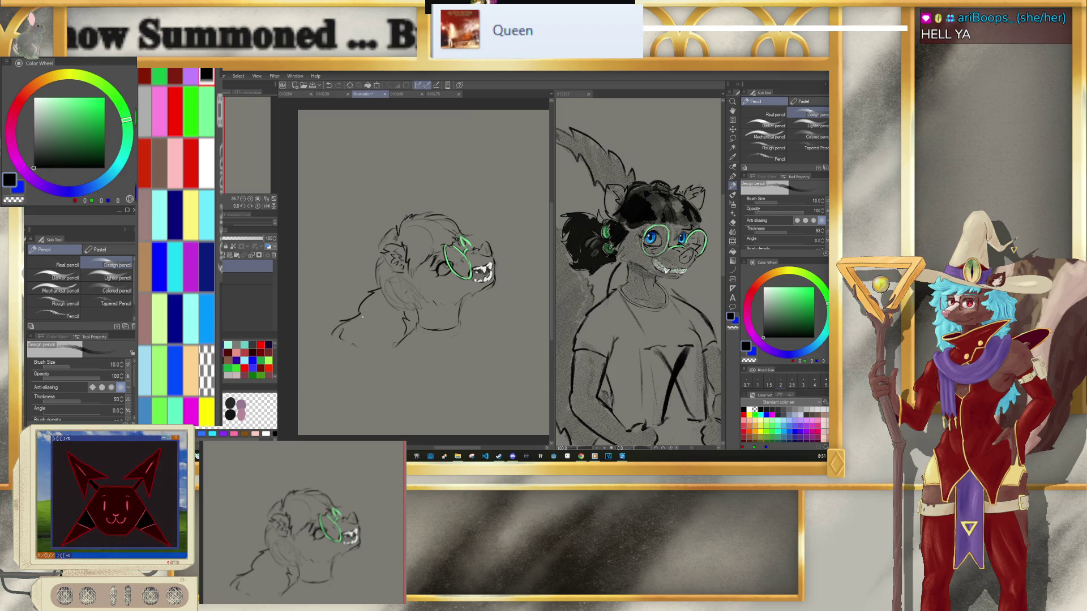
pyautogui.hotkey('ctrl', 'z')
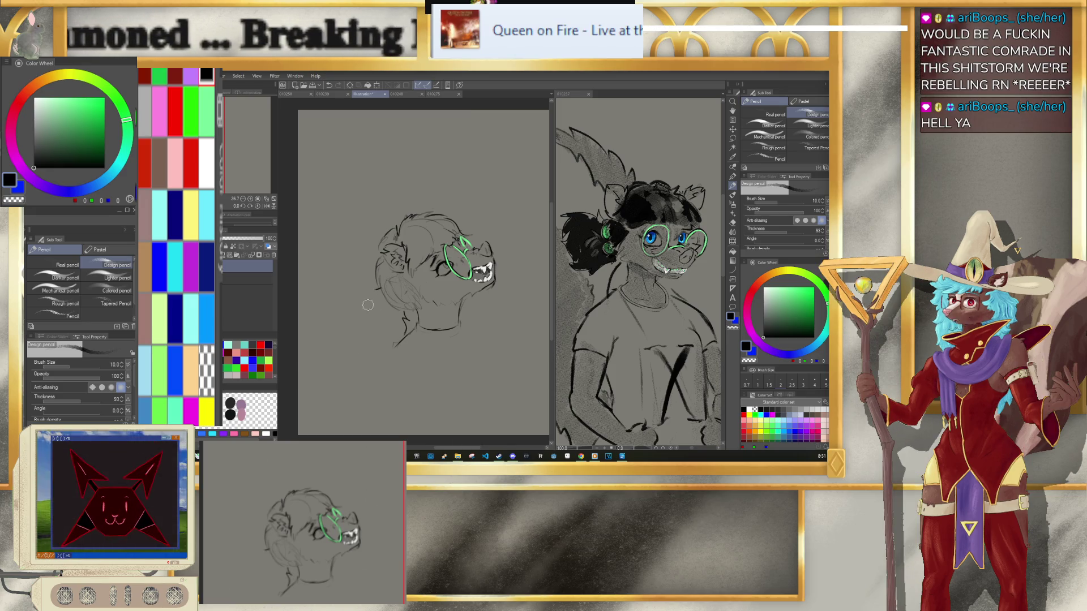
pyautogui.moveTo(367, 287)
pyautogui.mouseDown()
pyautogui.moveTo(344, 320)
pyautogui.moveTo(348, 352)
pyautogui.mouseUp()
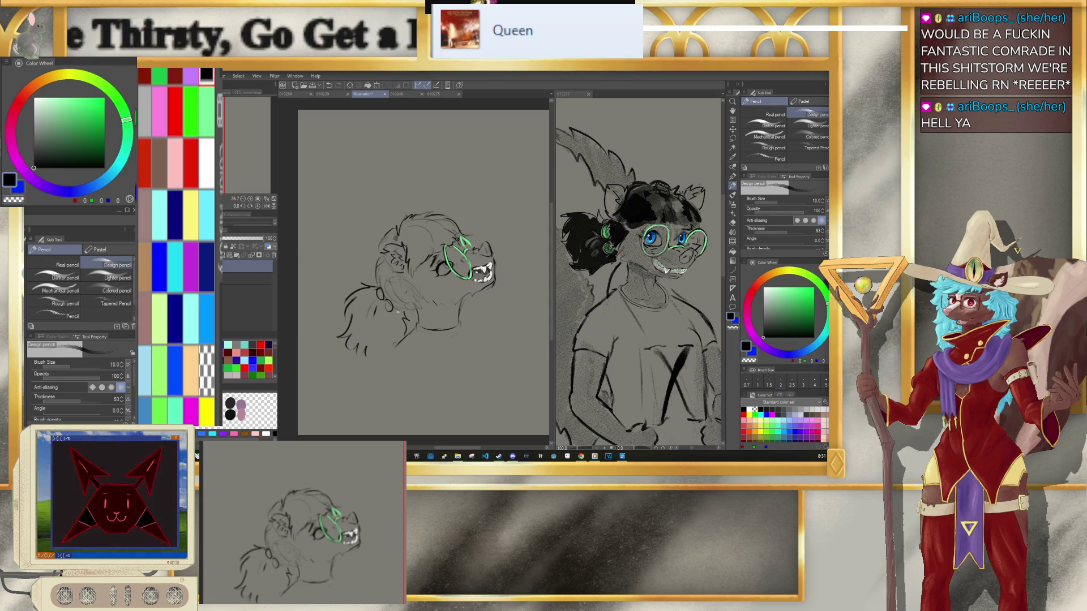
pyautogui.click(207, 111)
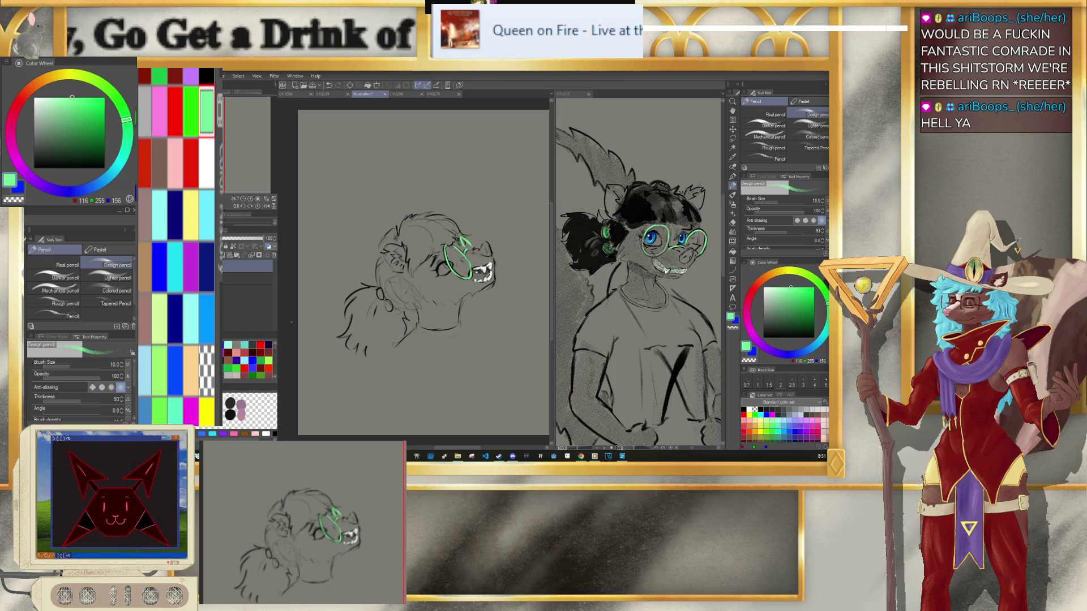
# Step: Dab four light green beads along the ponytail tie, adjusting the brush size between them
pyautogui.press(']')
pyautogui.press(']')
pyautogui.press(']')
pyautogui.click(379, 295)
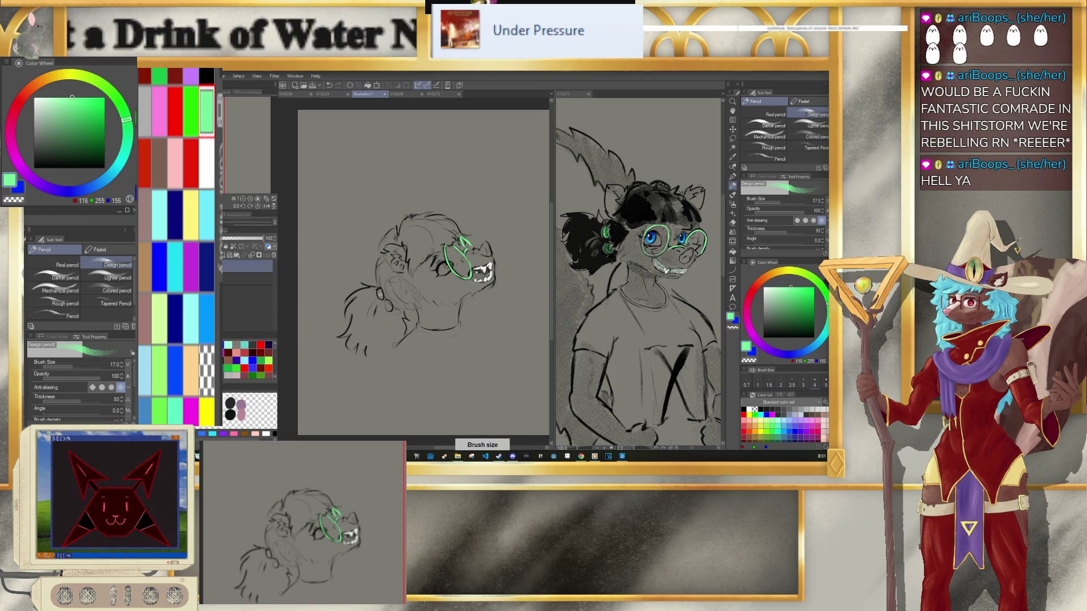
pyautogui.press('[')
pyautogui.press('[')
pyautogui.click(376, 285)
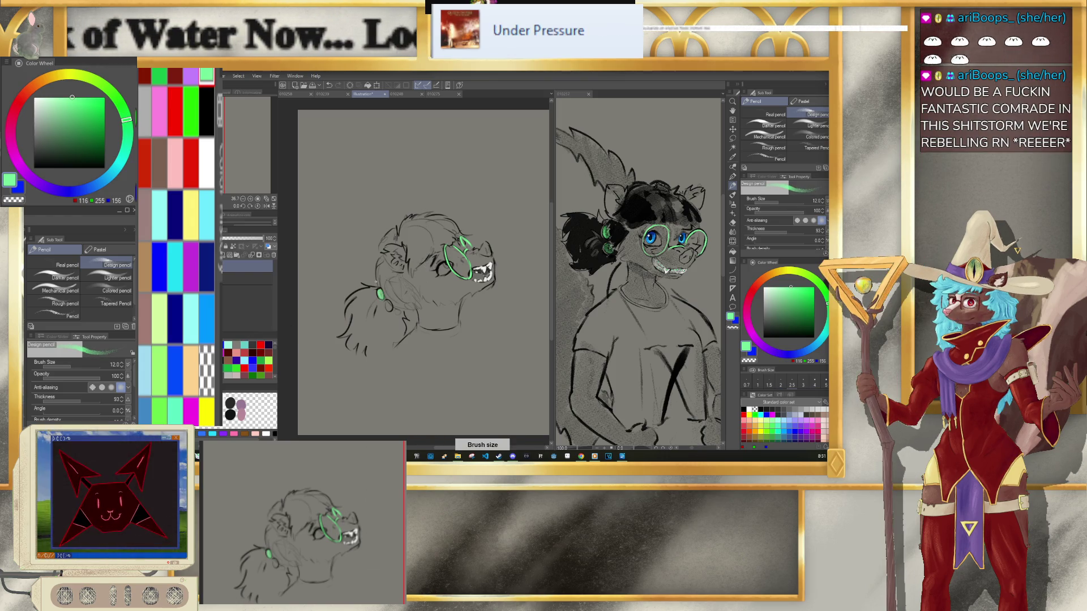
pyautogui.press(']')
pyautogui.click(388, 306)
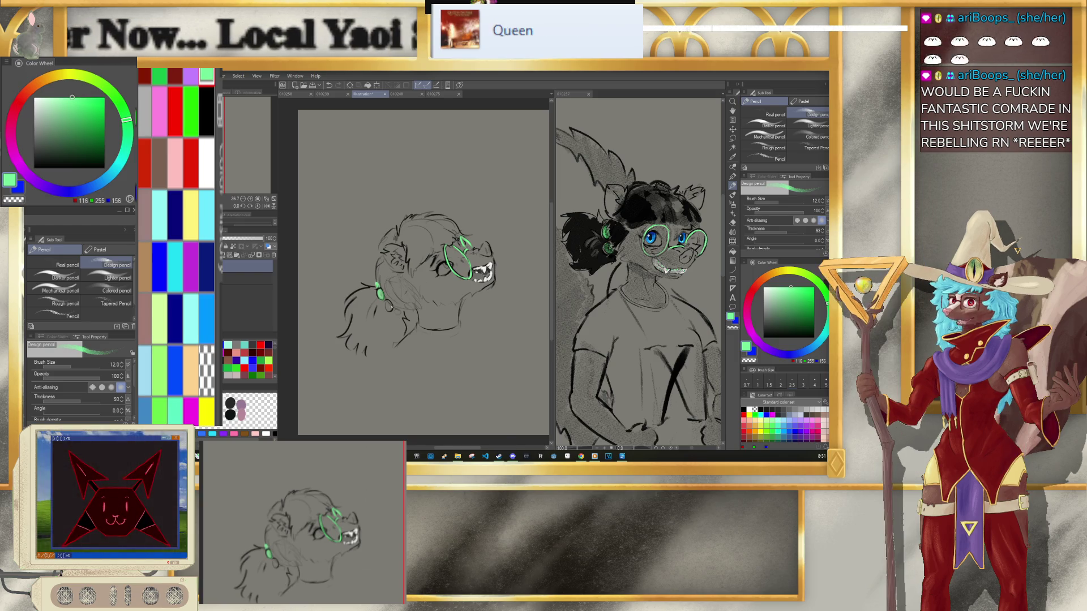
pyautogui.click(398, 312)
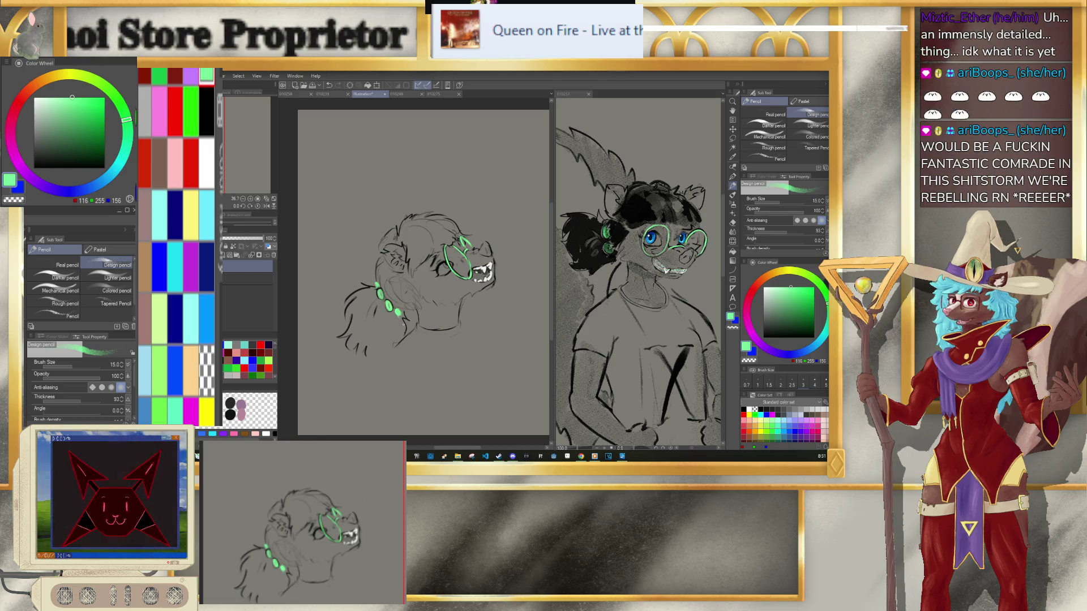
pyautogui.hotkey('ctrl', 'z')
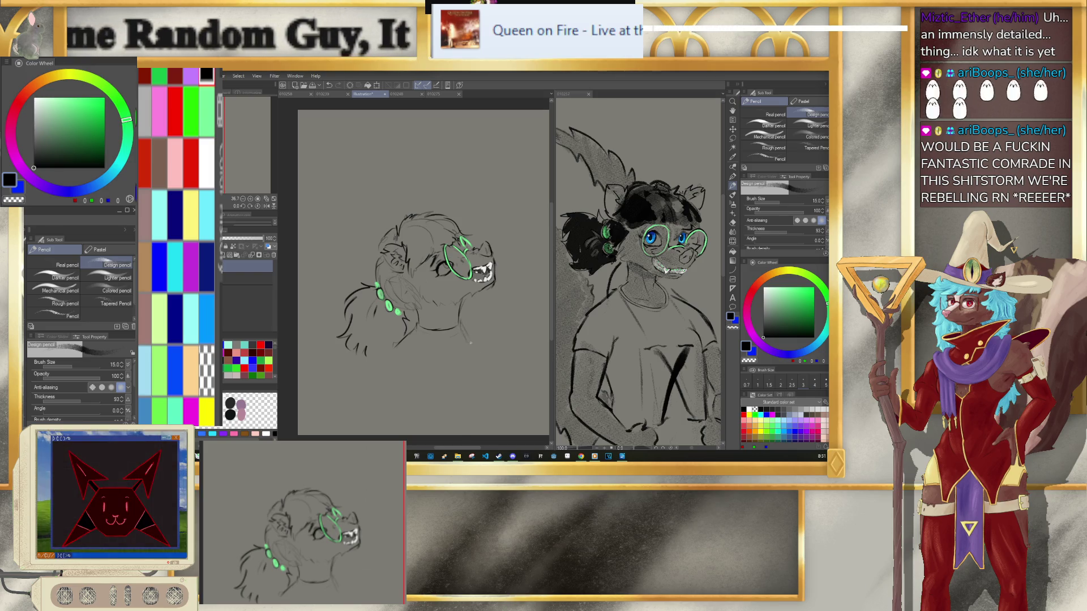
# Step: Zoom in on the head sketch and switch to the freehand Lasso selection tool
pyautogui.scroll(-3, 480, 351)
pyautogui.scroll(3, 393, 291)
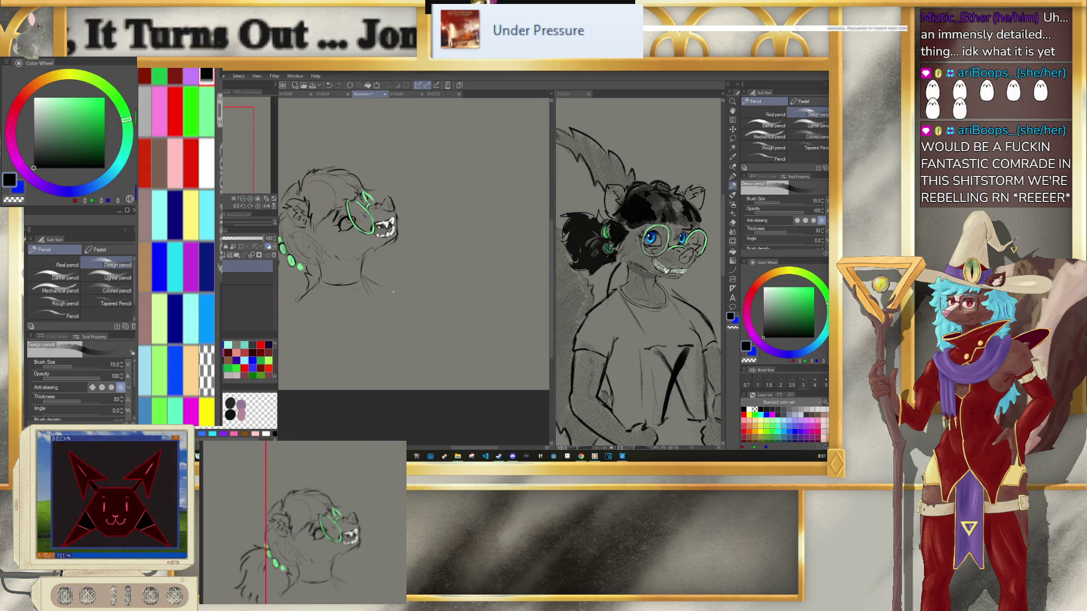
pyautogui.scroll(2, 394, 292)
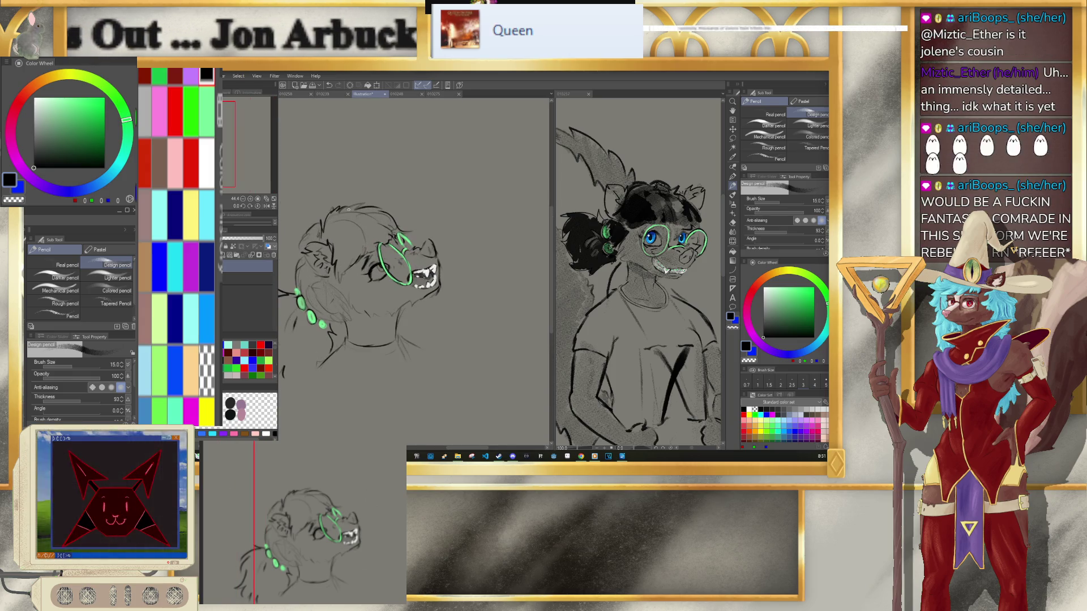
pyautogui.press('m')
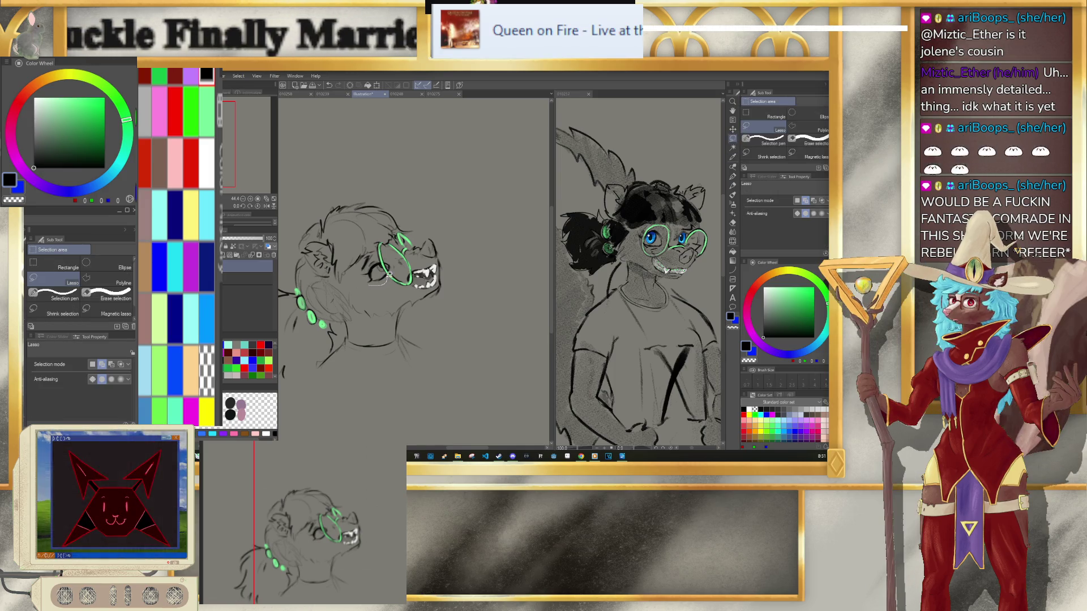
# Step: Shift the lassoed eye slightly right and down, shorten it from the bottom, then pick light green
pyautogui.moveTo(387, 272)
pyautogui.mouseDown()
pyautogui.moveTo(377, 281)
pyautogui.moveTo(359, 273)
pyautogui.moveTo(387, 258)
pyautogui.mouseUp()
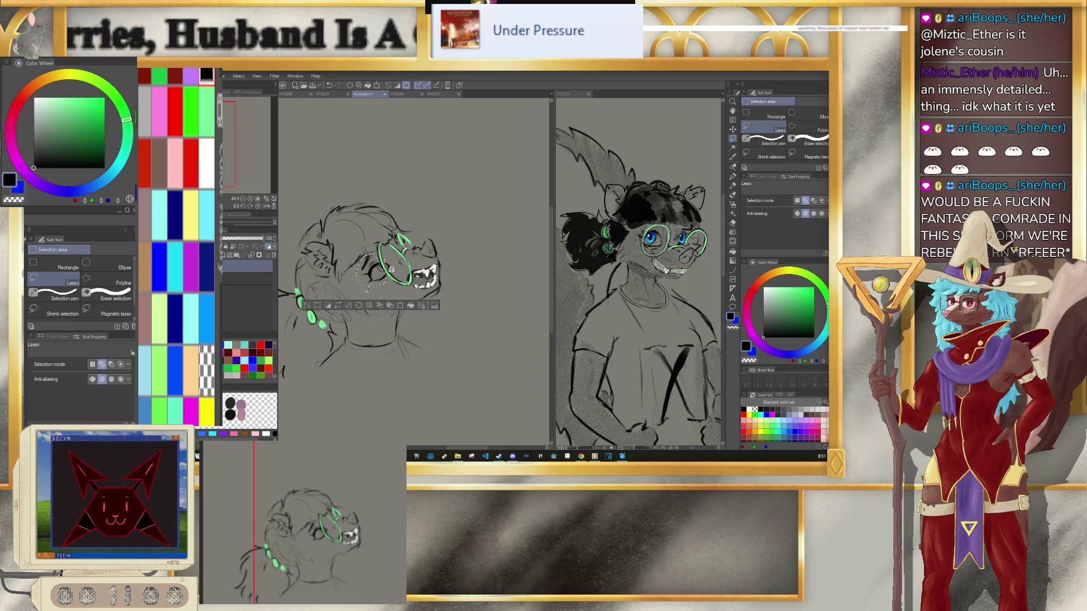
pyautogui.hotkey('ctrl', 't')
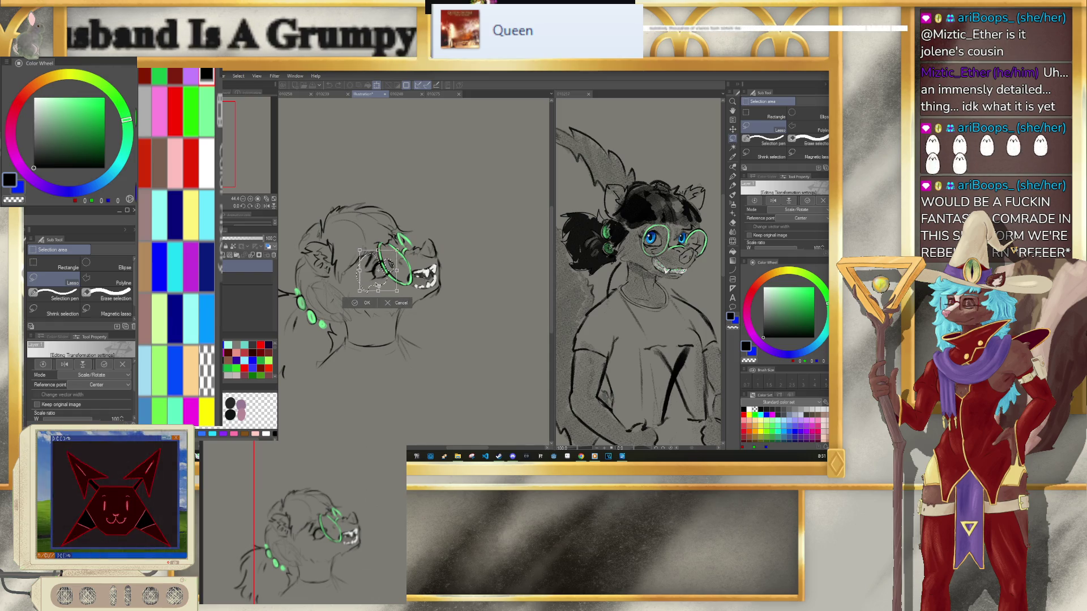
pyautogui.moveTo(378, 285); pyautogui.dragTo(380, 286)
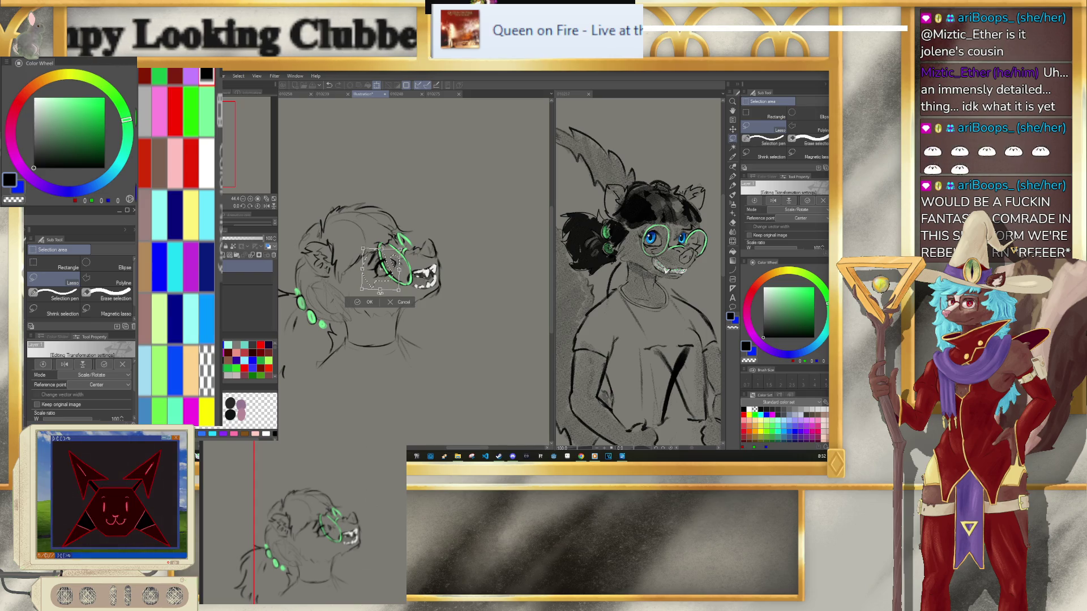
pyautogui.moveTo(379, 292); pyautogui.dragTo(382, 285)
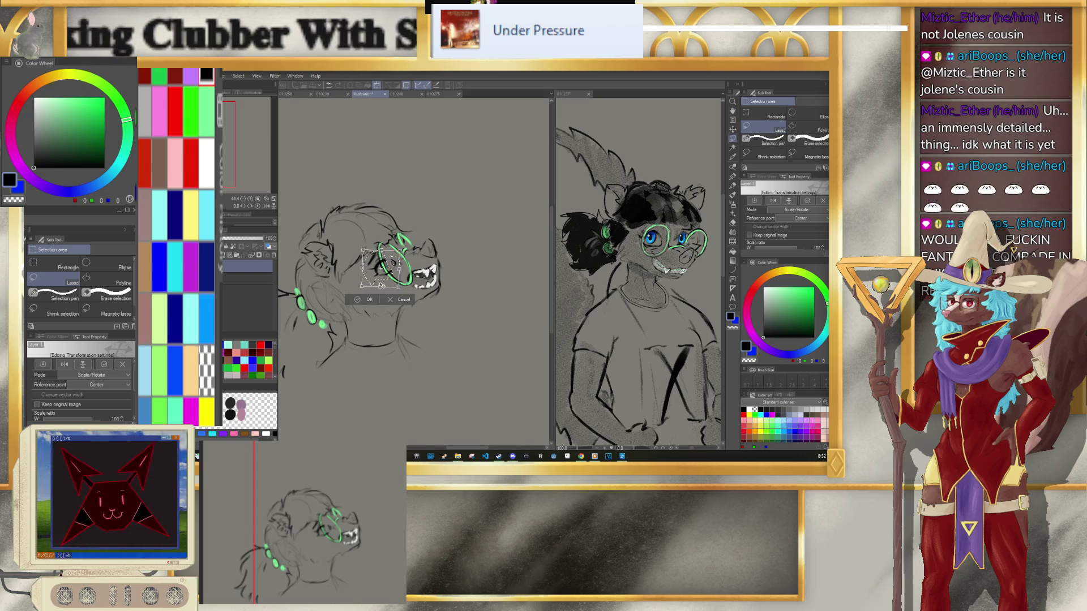
pyautogui.press('Return')
pyautogui.hotkey('ctrl', 'd')
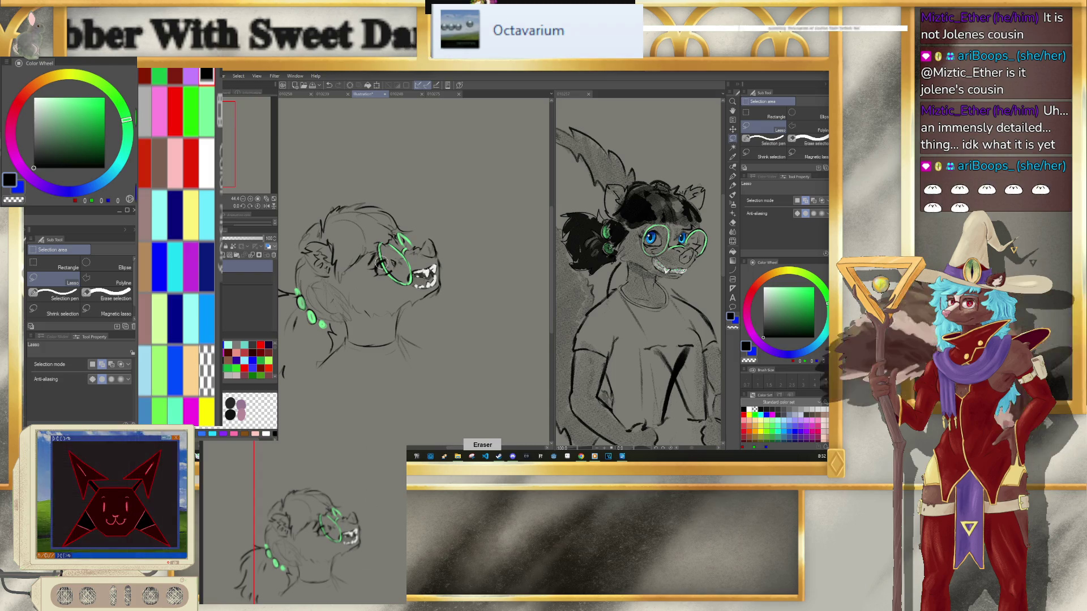
pyautogui.click(208, 127)
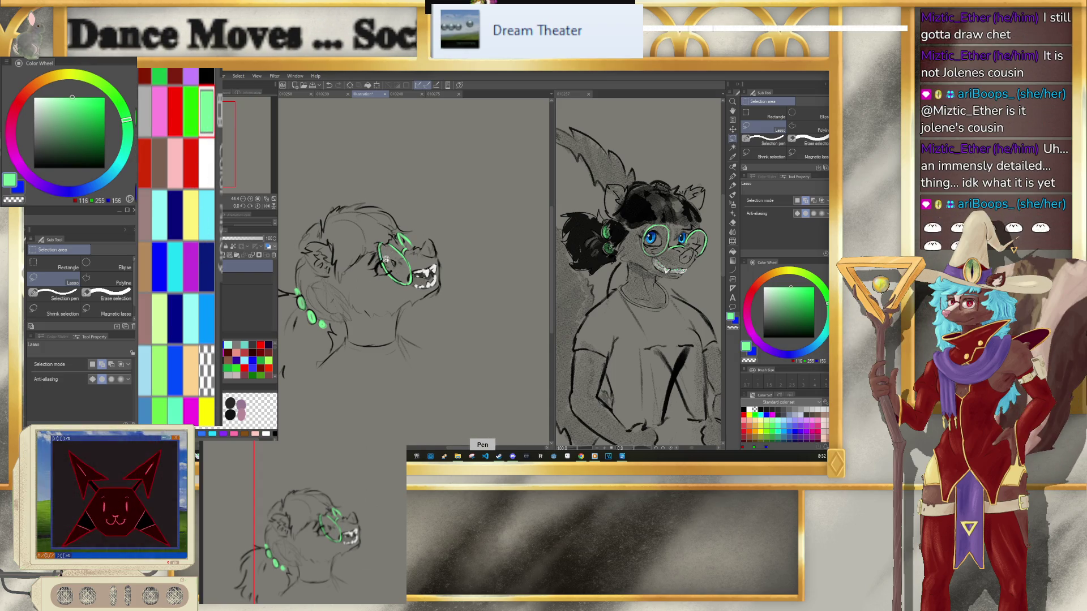
# Step: Switch to a slightly smaller pencil for the glasses rim, then return the colour to black
pyautogui.press('p')
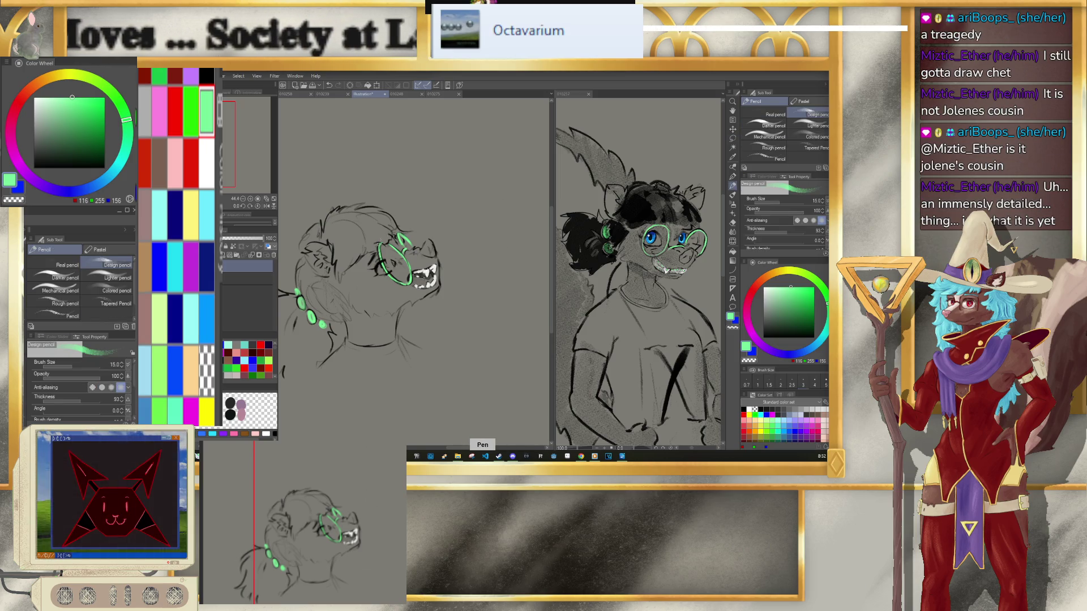
pyautogui.press('[')
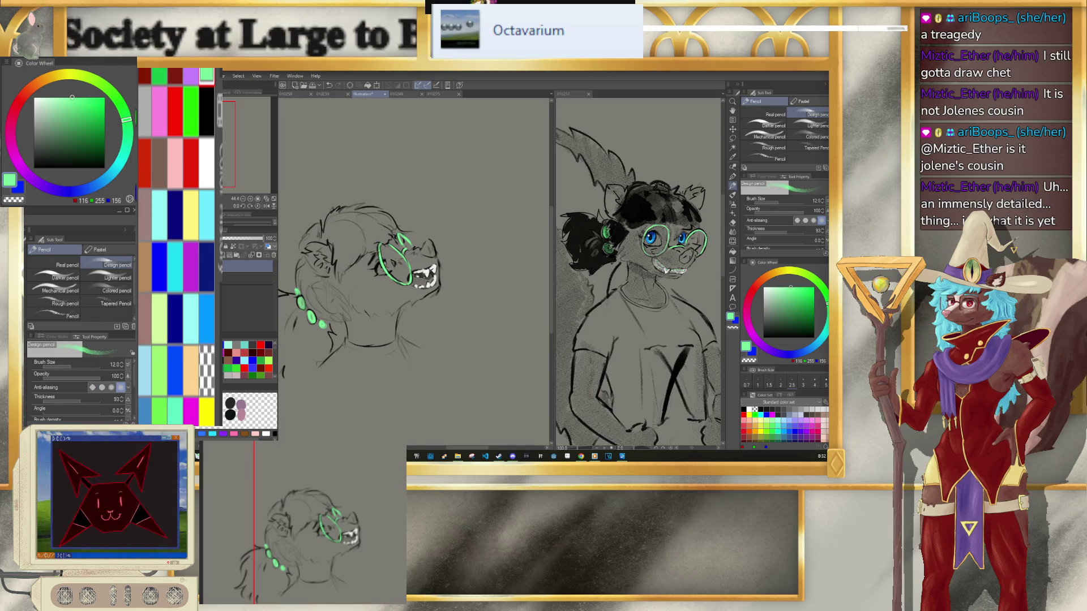
pyautogui.press('d')
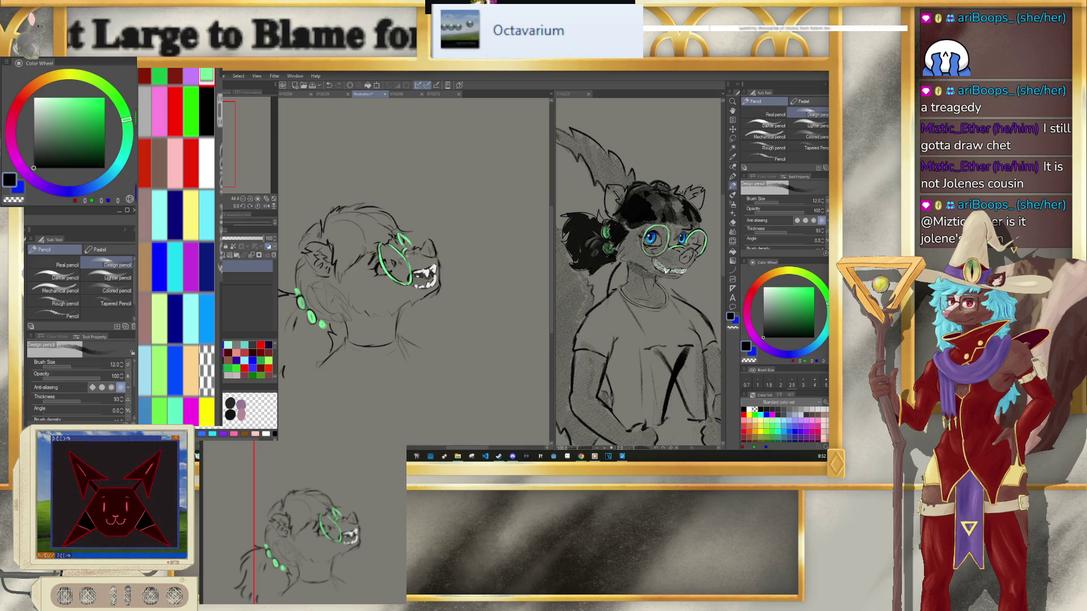
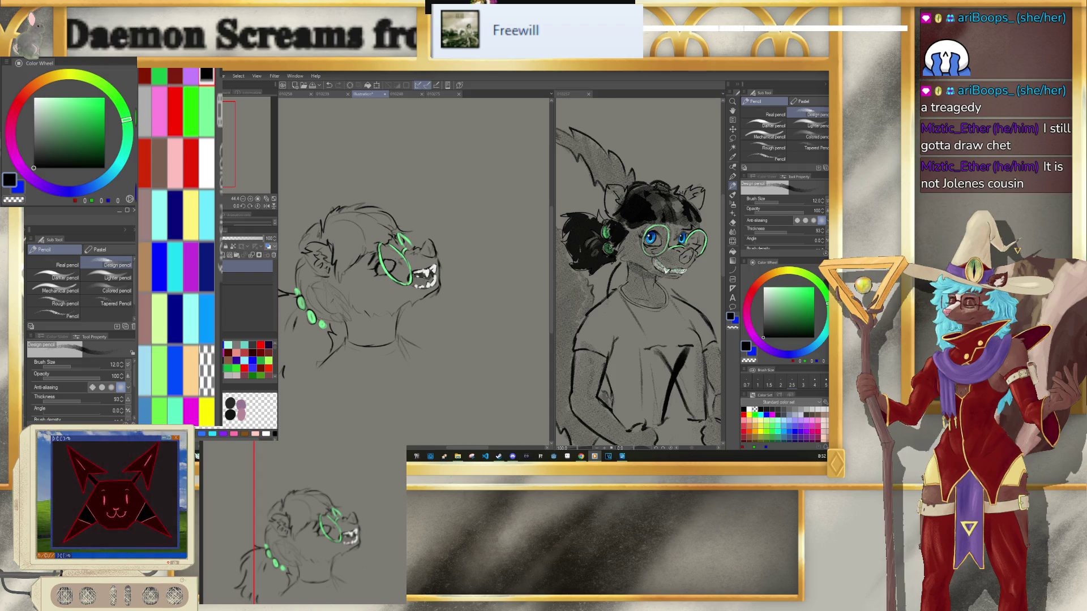
# Step: Shrink the pencil from 12.0 to 4.0 for fine work on the glasses and mouth
pyautogui.scroll(5, 391, 246)
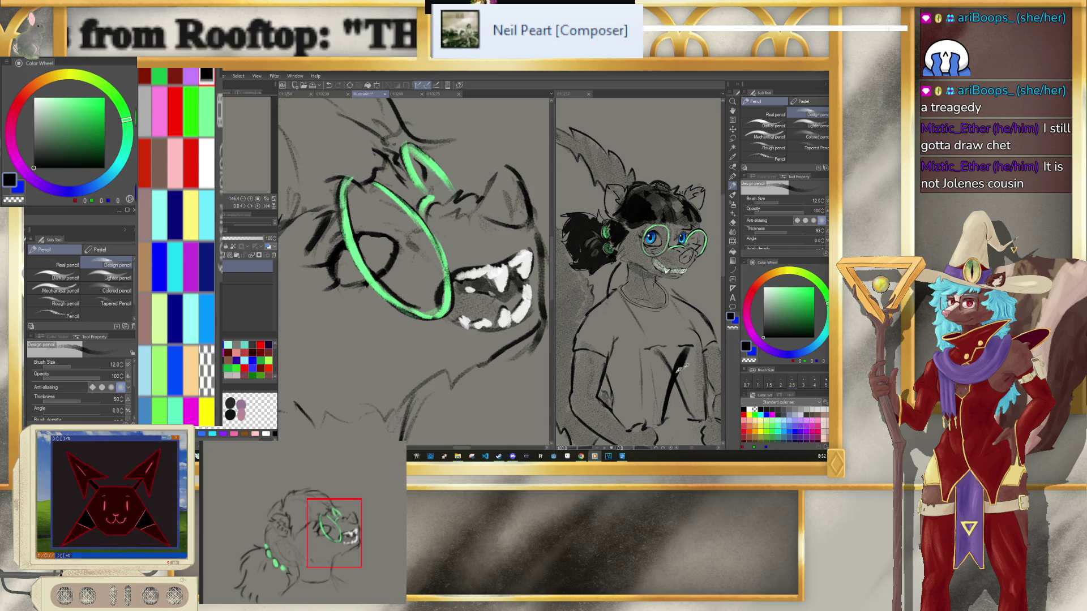
pyautogui.press('[')
pyautogui.press('[')
pyautogui.press('[')
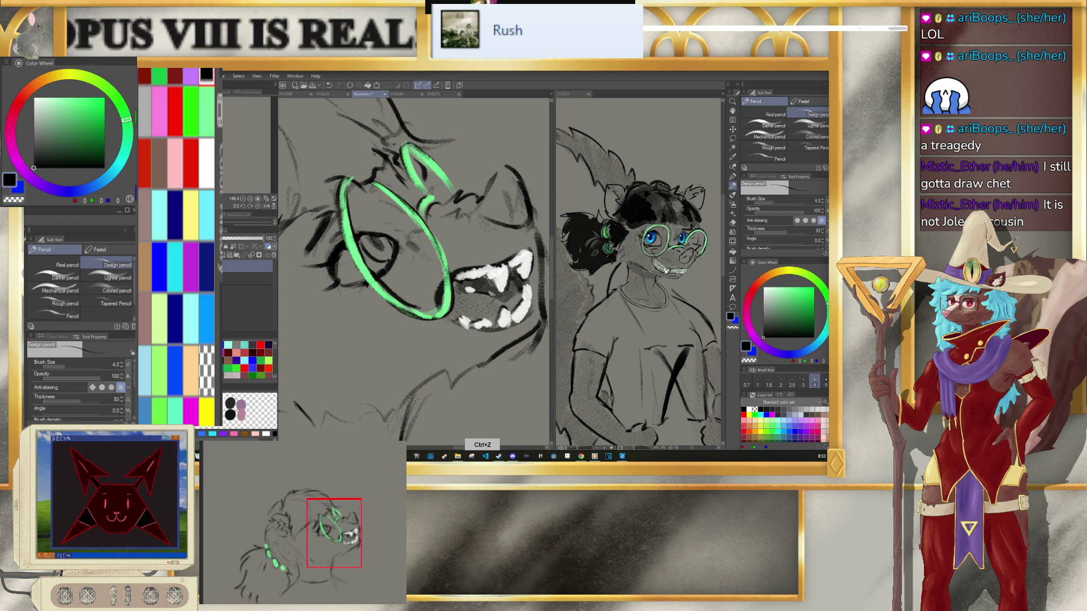
pyautogui.hotkey('ctrl', '-')
pyautogui.scroll(-3, 419, 195)
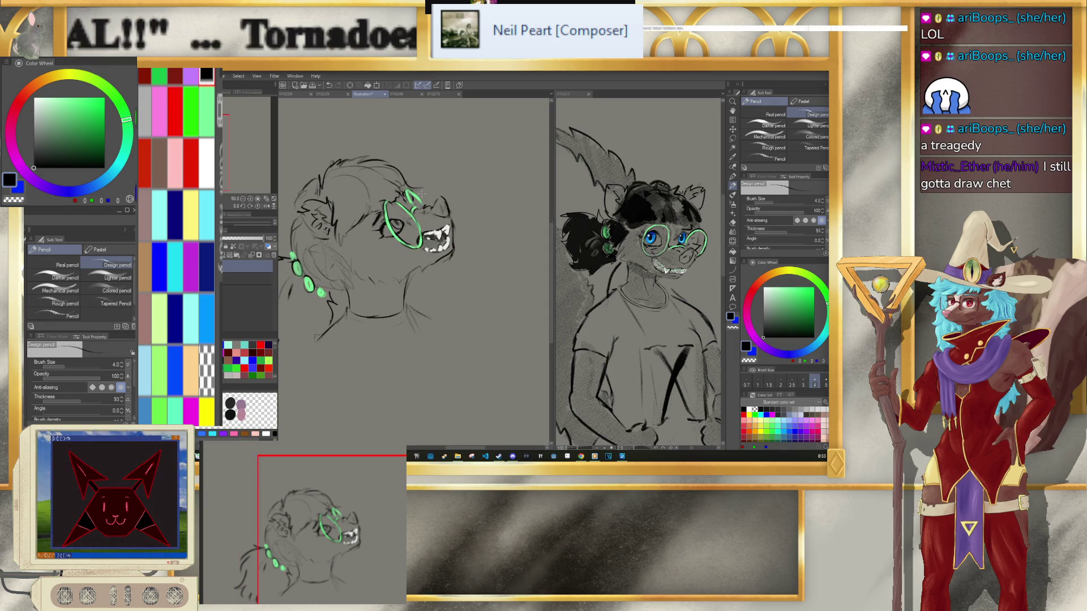
pyautogui.scroll(-2, 420, 195)
pyautogui.scroll(1, 421, 194)
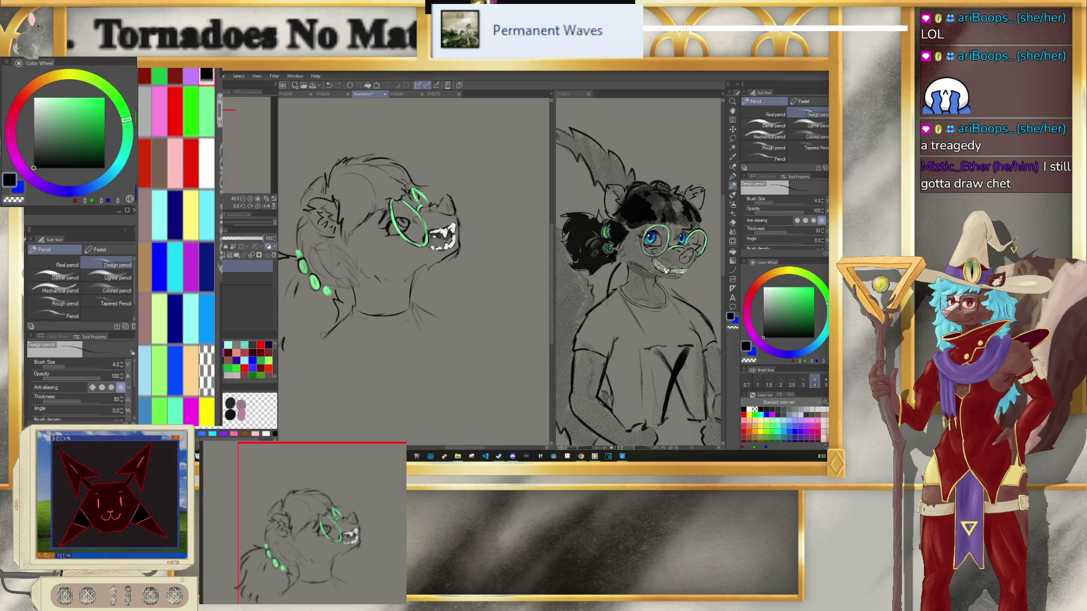
pyautogui.scroll(1, 385, 203)
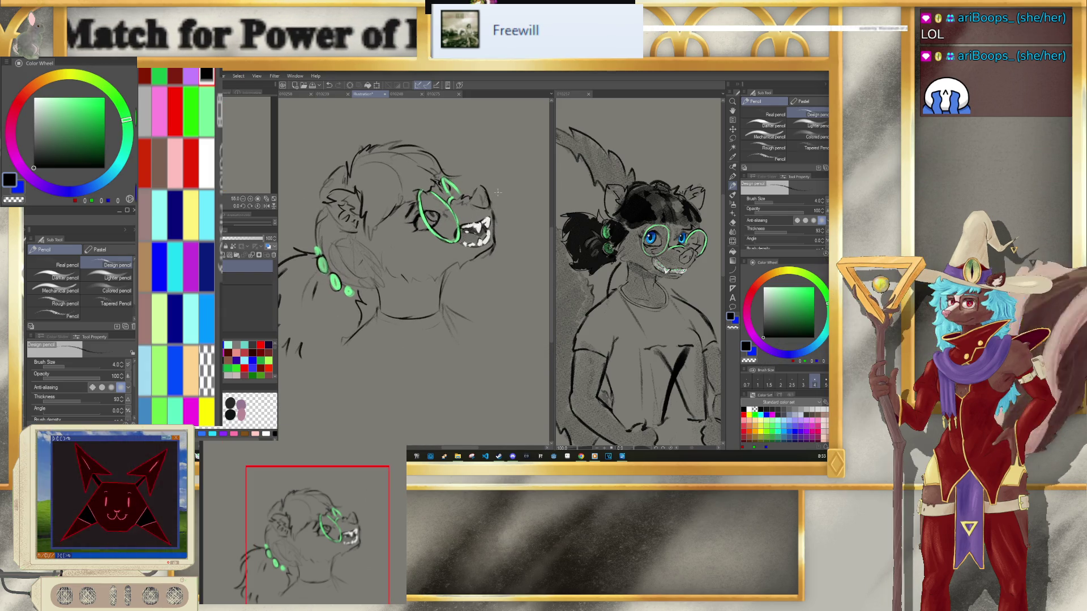
# Step: Lasso the ear at the back of the head and shift it slightly up and right
pyautogui.click(732, 138)
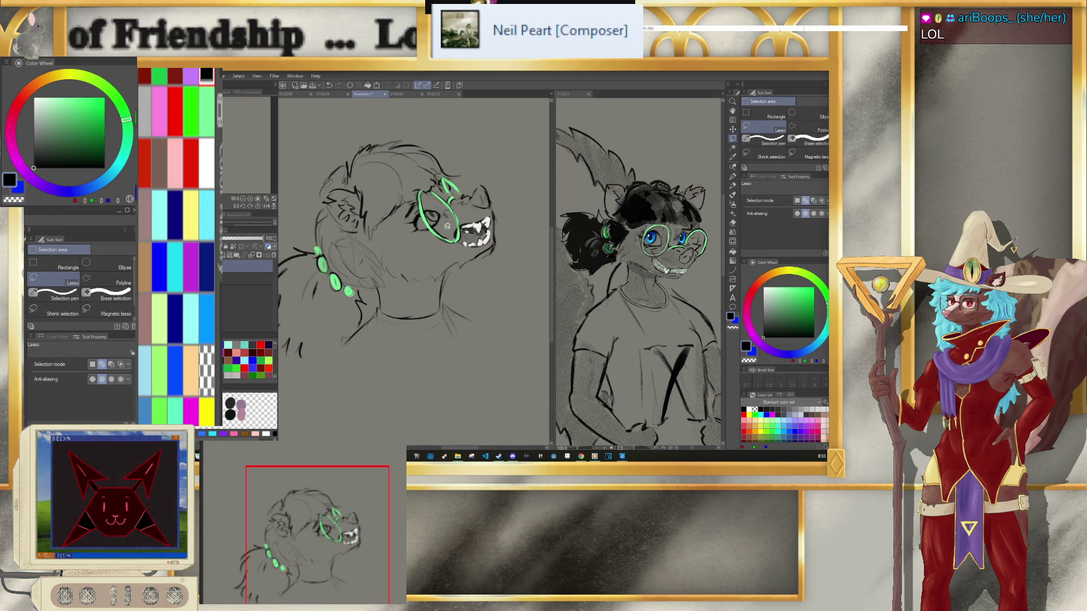
pyautogui.moveTo(365, 239)
pyautogui.mouseDown()
pyautogui.moveTo(324, 202)
pyautogui.moveTo(363, 181)
pyautogui.mouseUp()
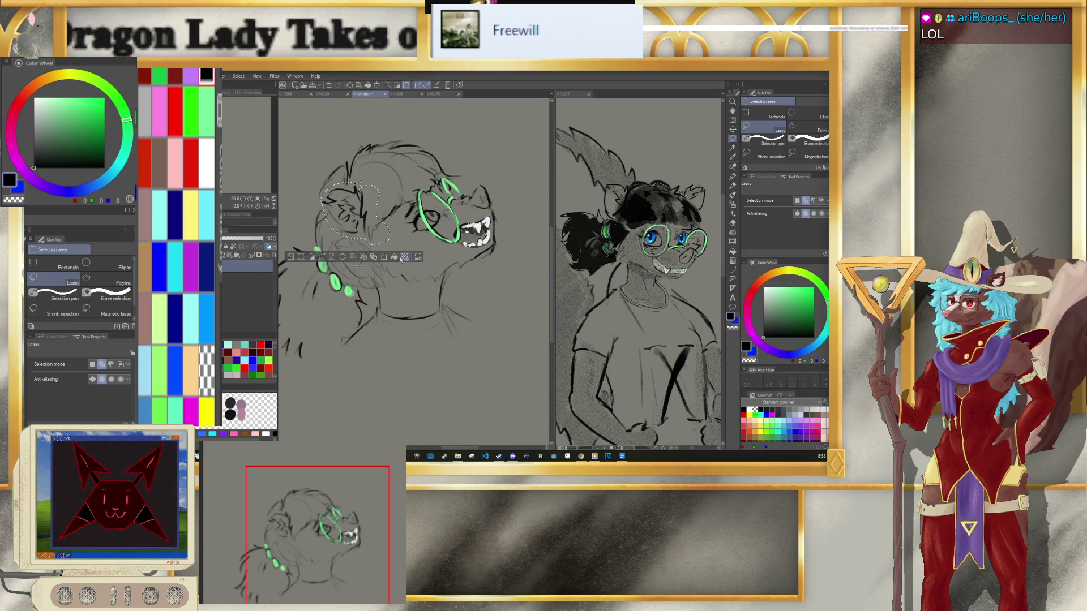
pyautogui.hotkey('ctrl', 't')
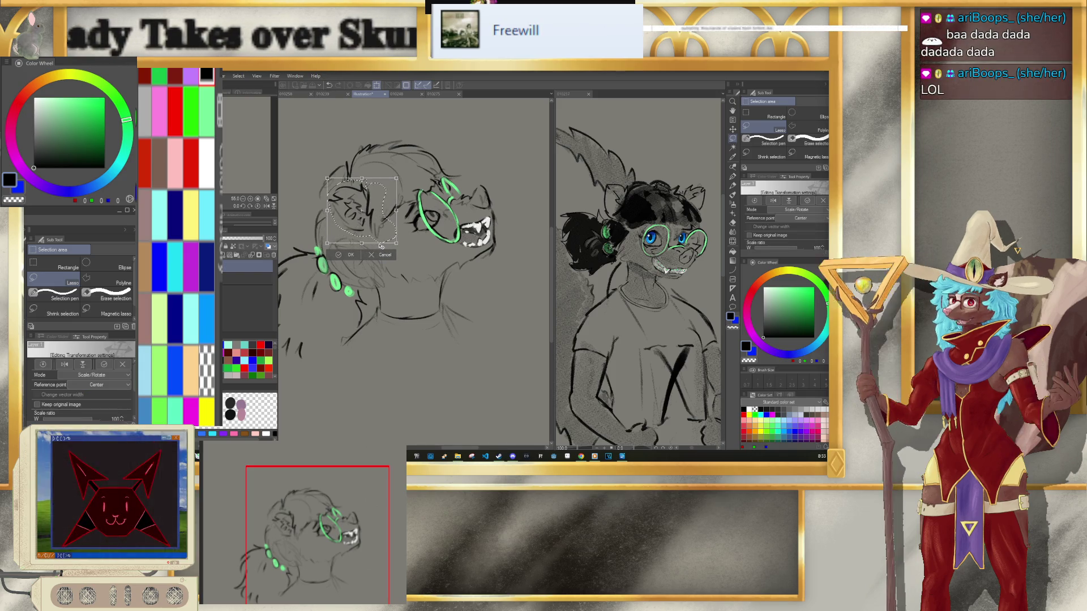
pyautogui.moveTo(382, 248); pyautogui.dragTo(380, 247)
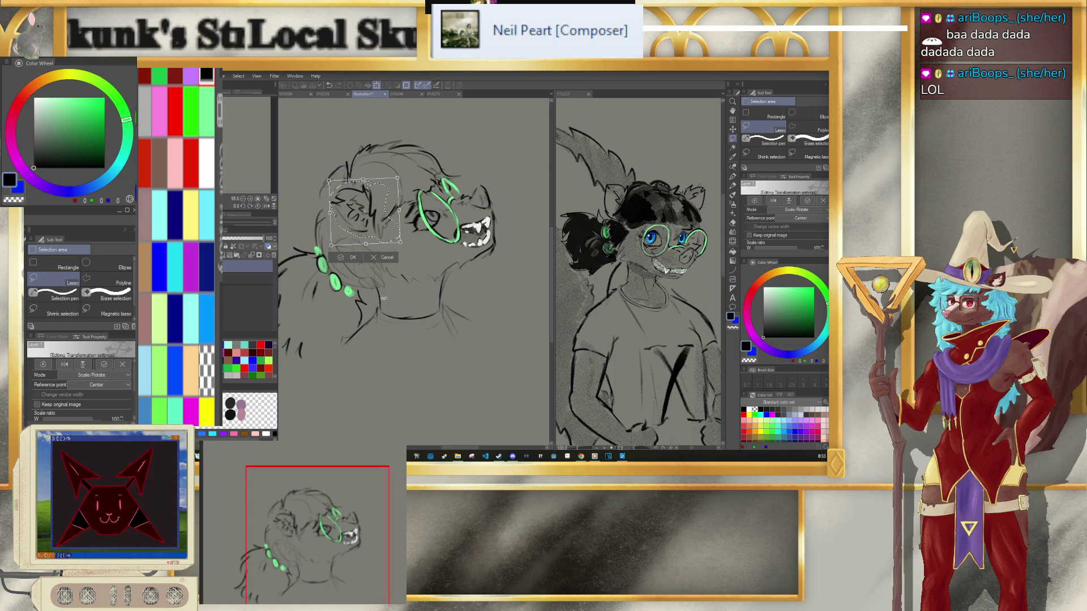
pyautogui.moveTo(377, 240); pyautogui.dragTo(379, 239)
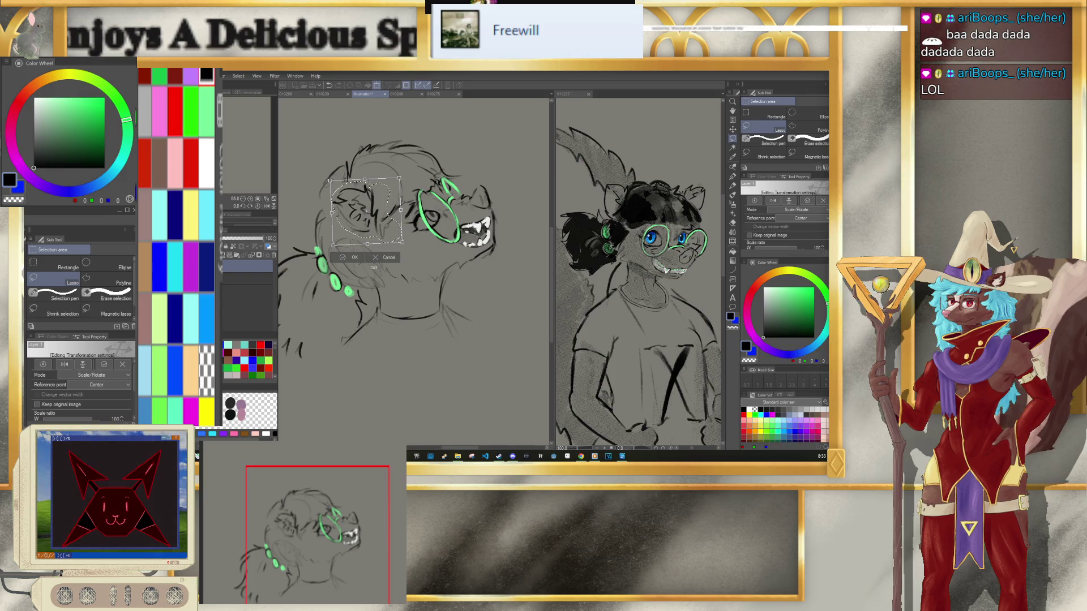
pyautogui.click(352, 257)
pyautogui.click(302, 257)
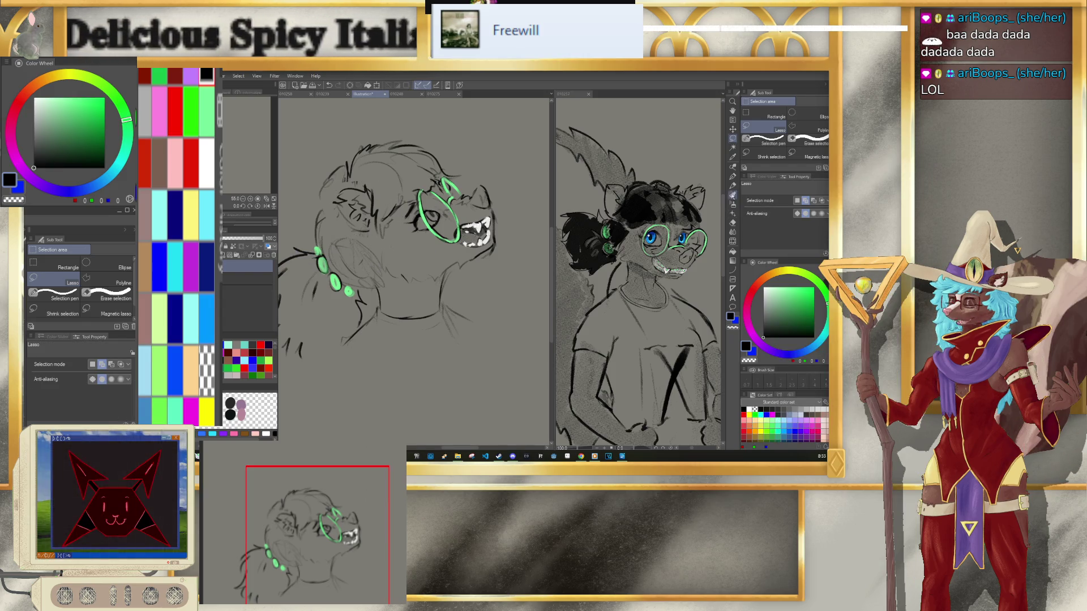
pyautogui.press('p')
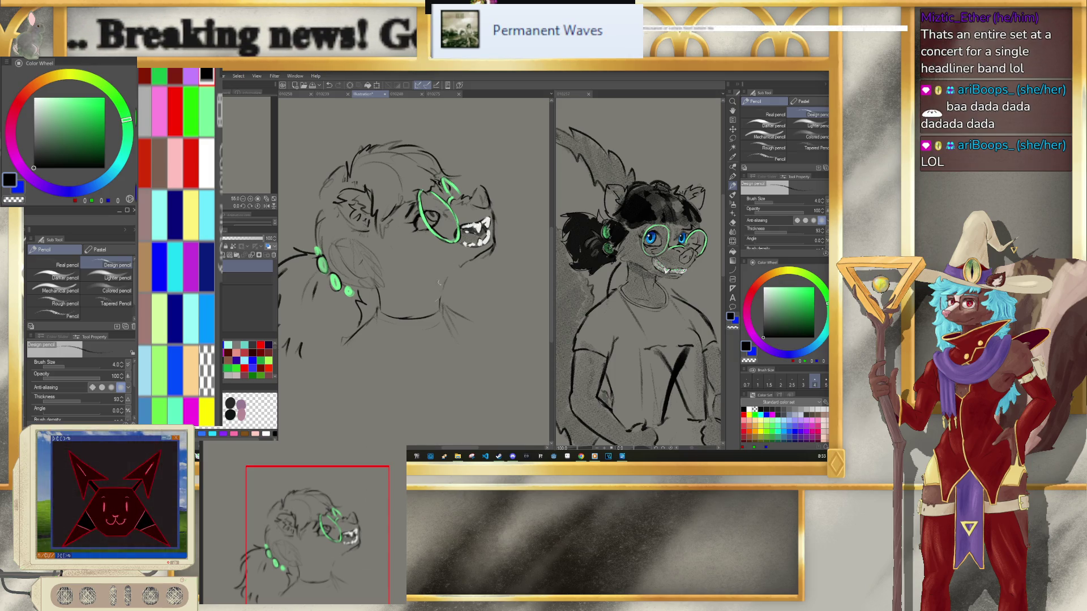
# Step: Raise the pencil size from 4.0 to 7.0 and undo the last stroke
pyautogui.press(']')
pyautogui.press(']')
pyautogui.press(']')
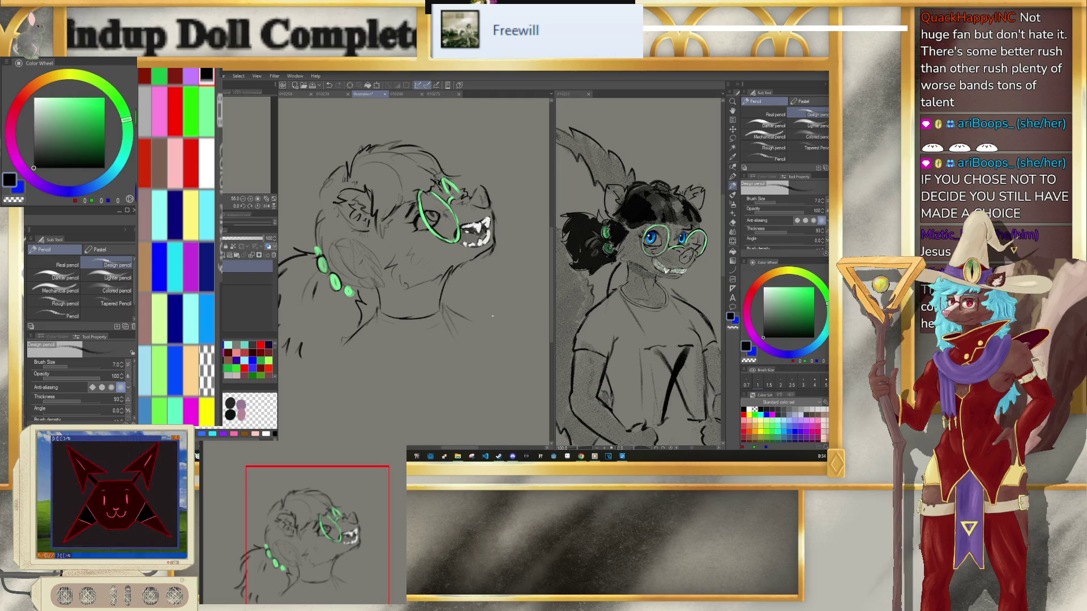
pyautogui.hotkey('ctrl', 'z')
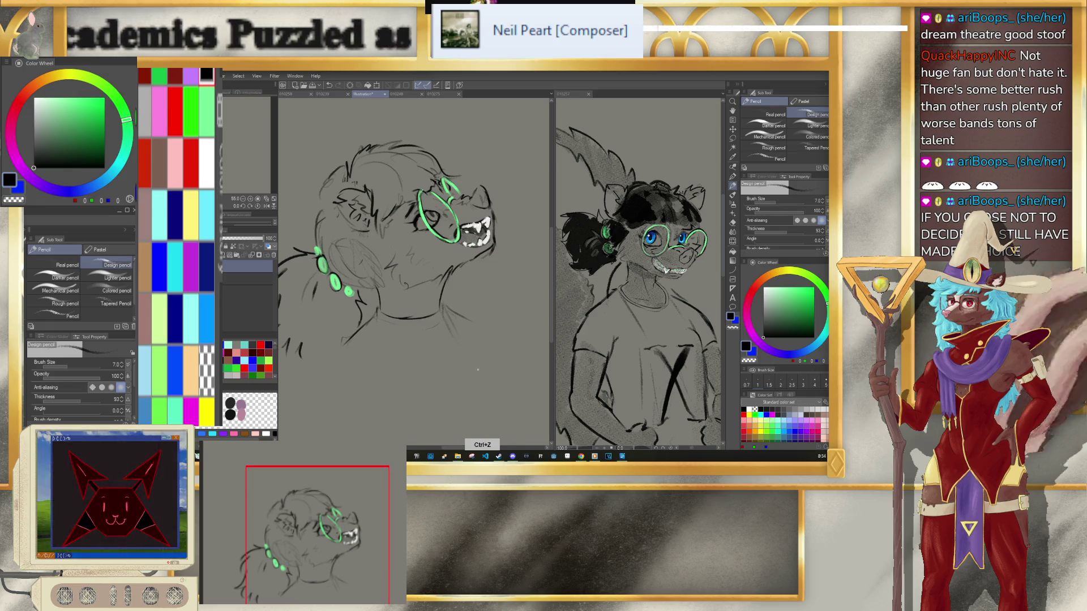
pyautogui.scroll(-3, 413, 271)
# Step: Sketch three short trial strokes in the empty space right of the head
pyautogui.scroll(-3, 489, 278)
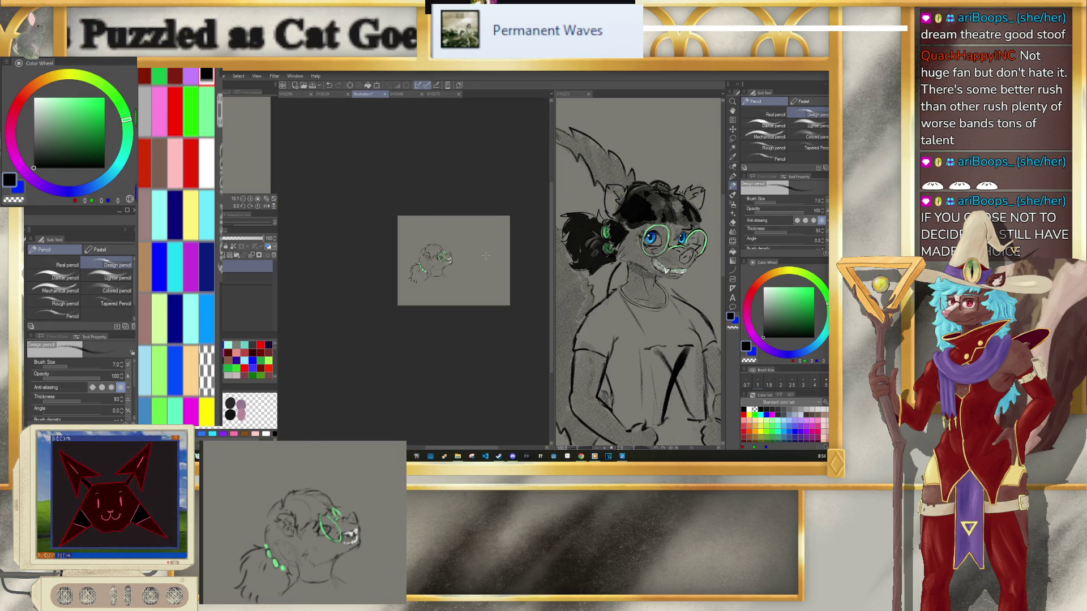
pyautogui.scroll(4, 489, 278)
pyautogui.scroll(-2, 490, 278)
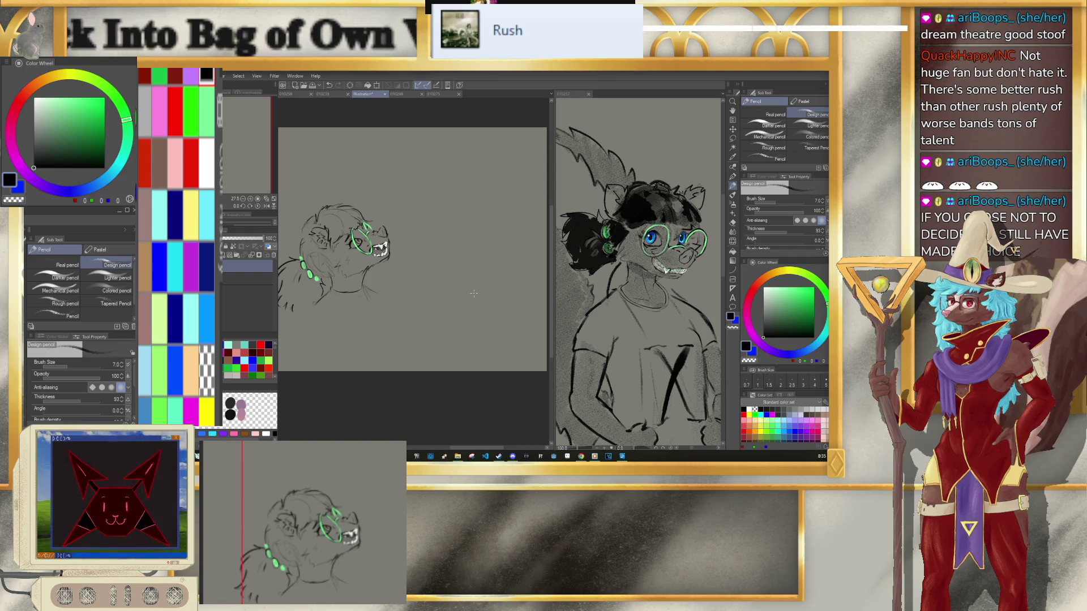
pyautogui.scroll(1, 462, 282)
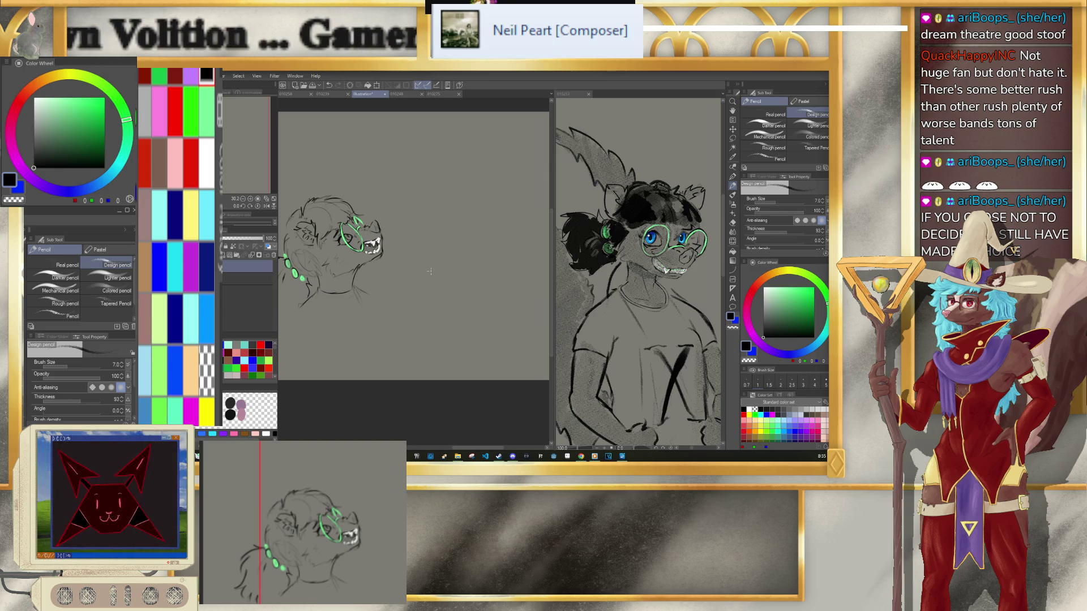
pyautogui.moveTo(436, 248); pyautogui.dragTo(425, 277)
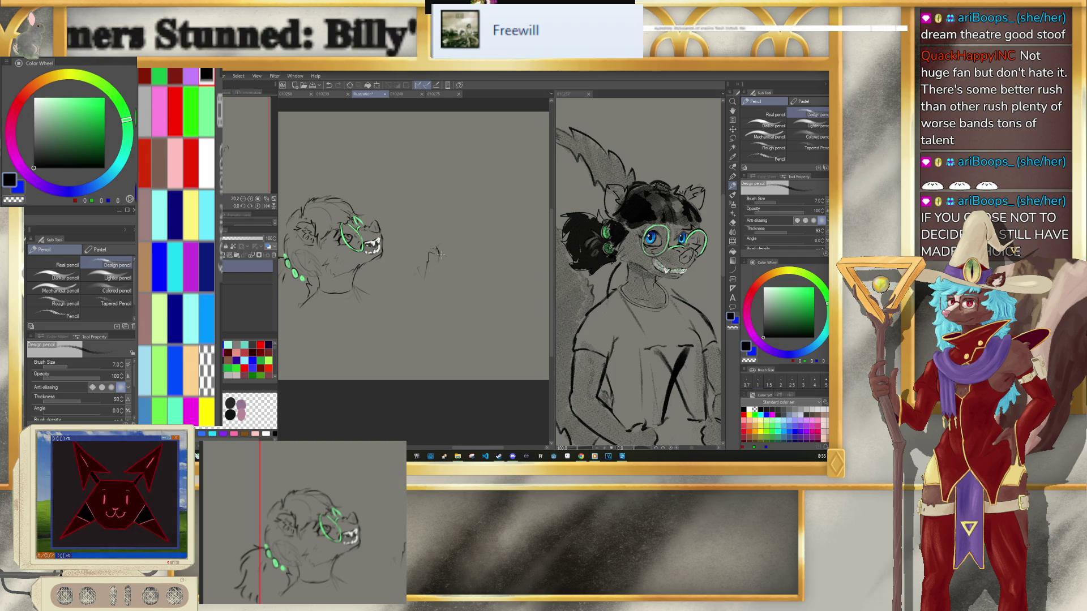
pyautogui.moveTo(431, 250); pyautogui.dragTo(449, 244)
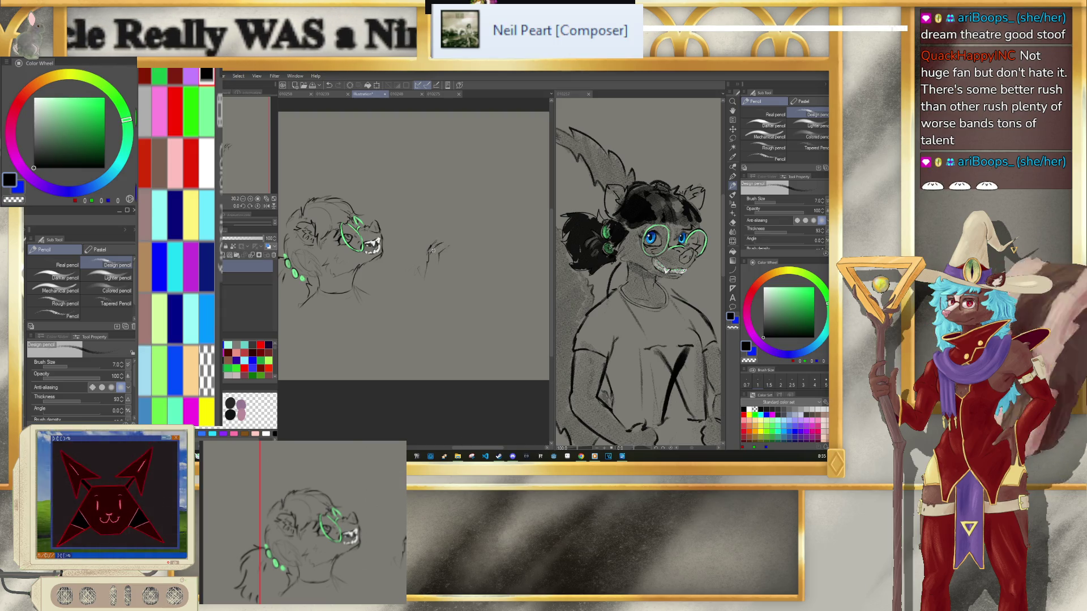
pyautogui.moveTo(439, 251)
pyautogui.mouseDown()
pyautogui.moveTo(456, 240)
pyautogui.moveTo(448, 234)
pyautogui.mouseUp()
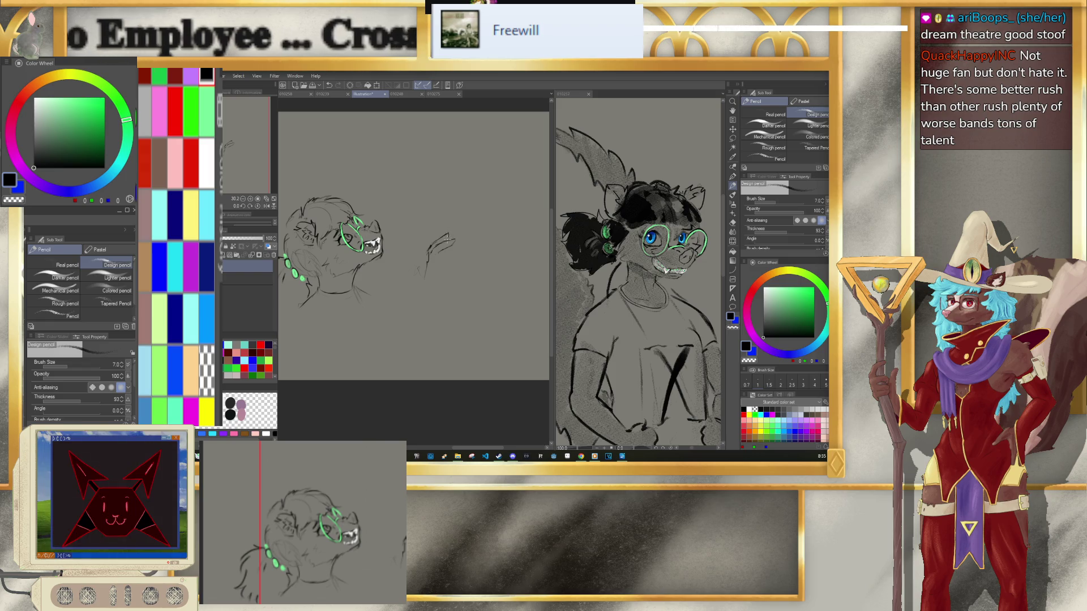
# Step: Erase the lower trial stroke and return to the pencil
pyautogui.press('e')
pyautogui.moveTo(426, 277); pyautogui.dragTo(424, 267)
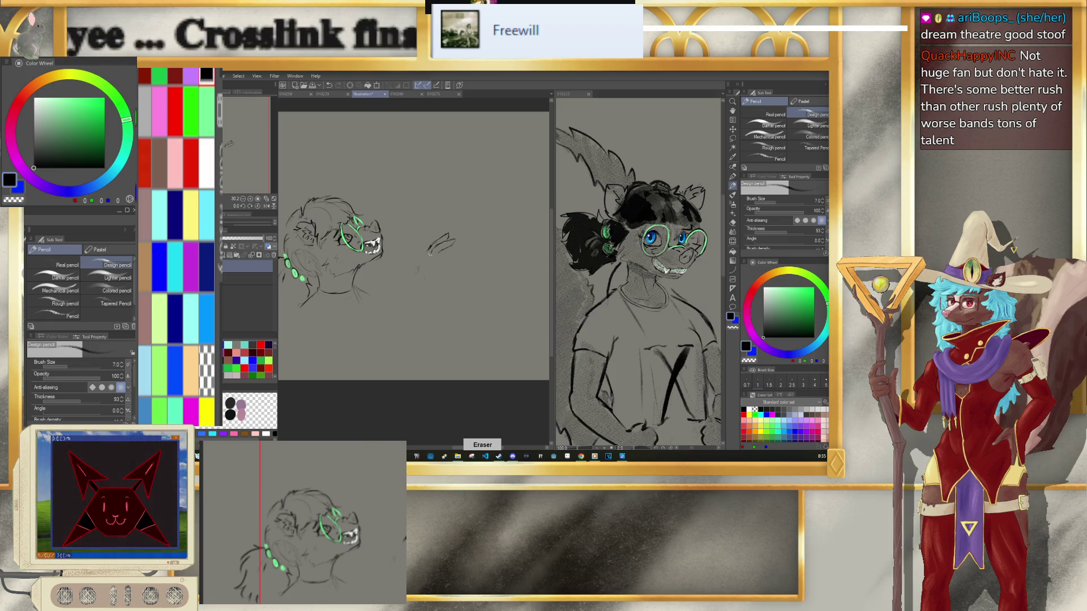
pyautogui.press('p')
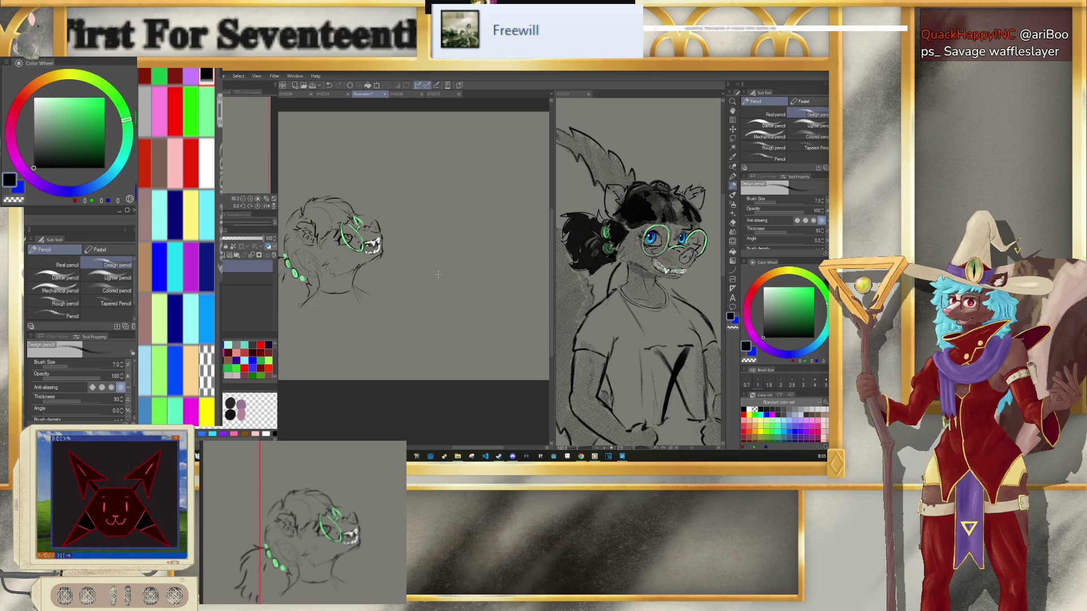
# Step: Draw the arm curves and hooked hand top to the right of the head
pyautogui.moveTo(441, 241)
pyautogui.mouseDown()
pyautogui.moveTo(447, 281)
pyautogui.moveTo(432, 278)
pyautogui.moveTo(437, 232)
pyautogui.moveTo(452, 209)
pyautogui.moveTo(479, 204)
pyautogui.mouseUp()
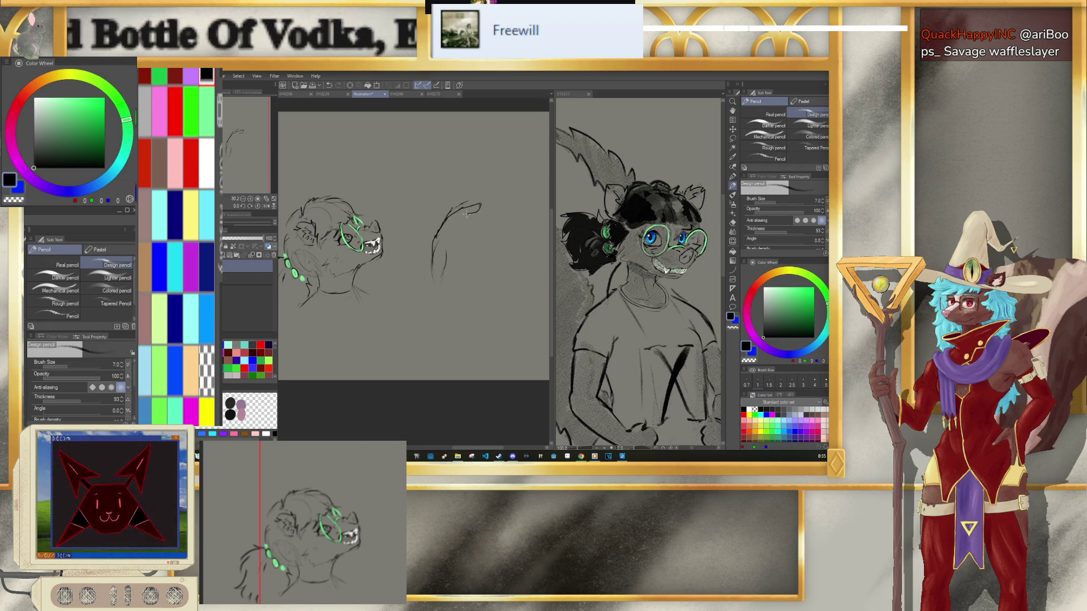
pyautogui.moveTo(468, 212); pyautogui.dragTo(459, 220)
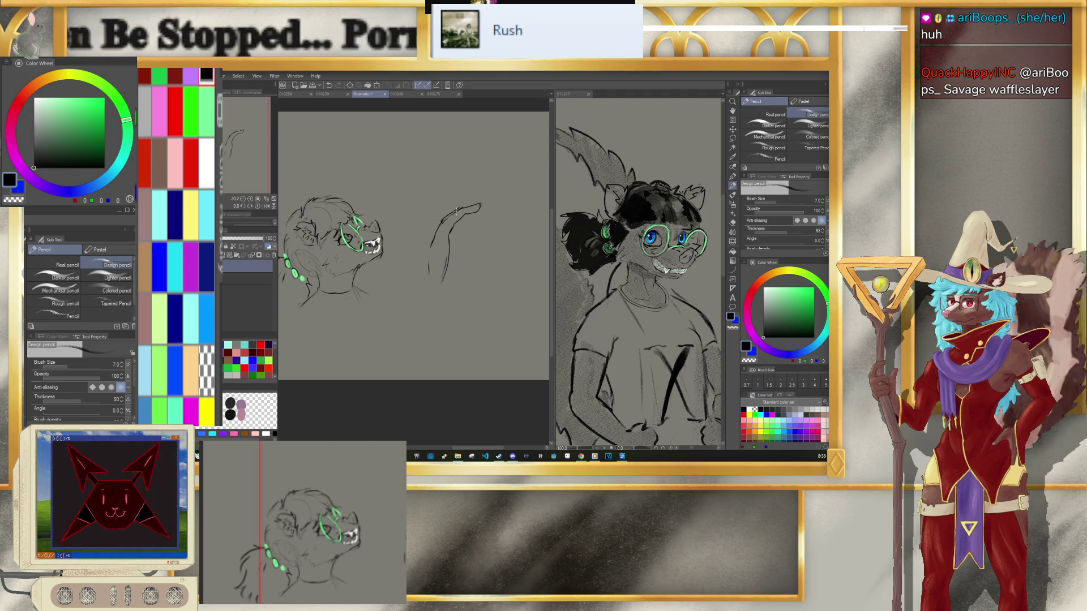
pyautogui.moveTo(453, 214); pyautogui.dragTo(480, 204)
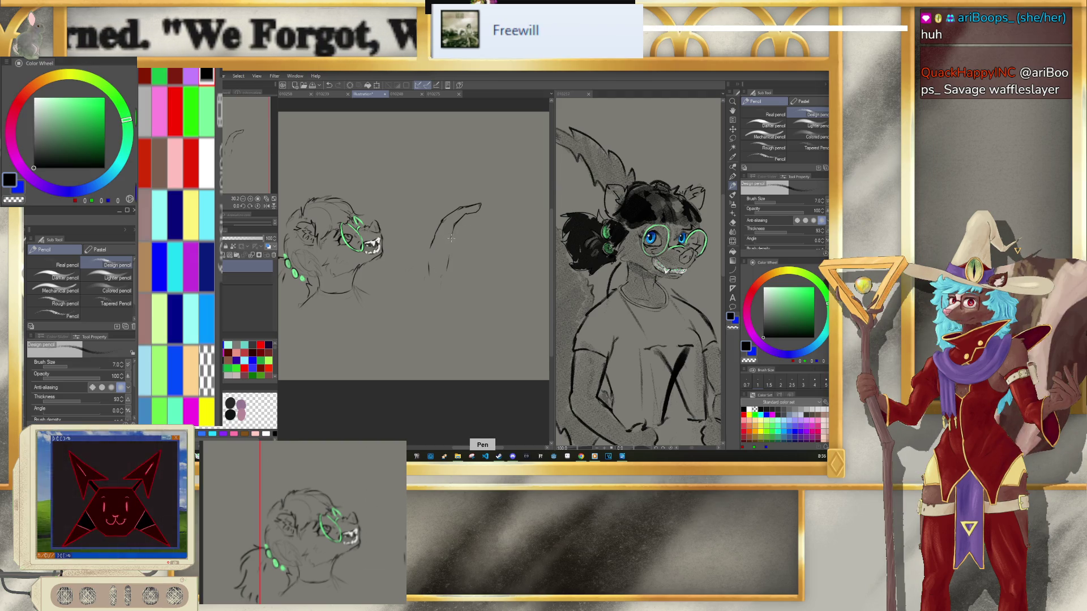
pyautogui.moveTo(455, 250); pyautogui.dragTo(451, 267)
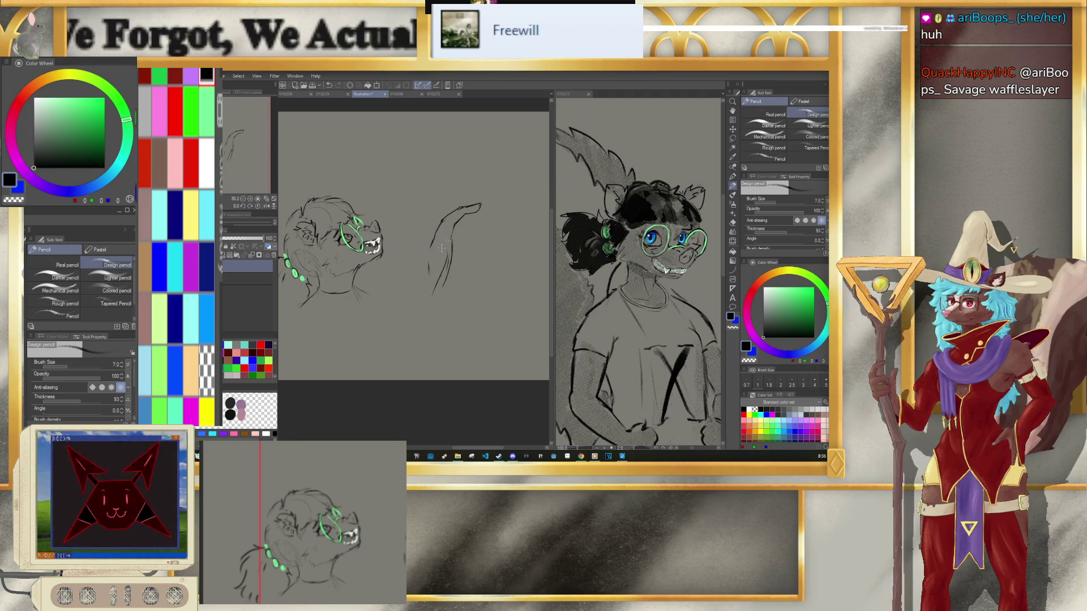
pyautogui.press('e')
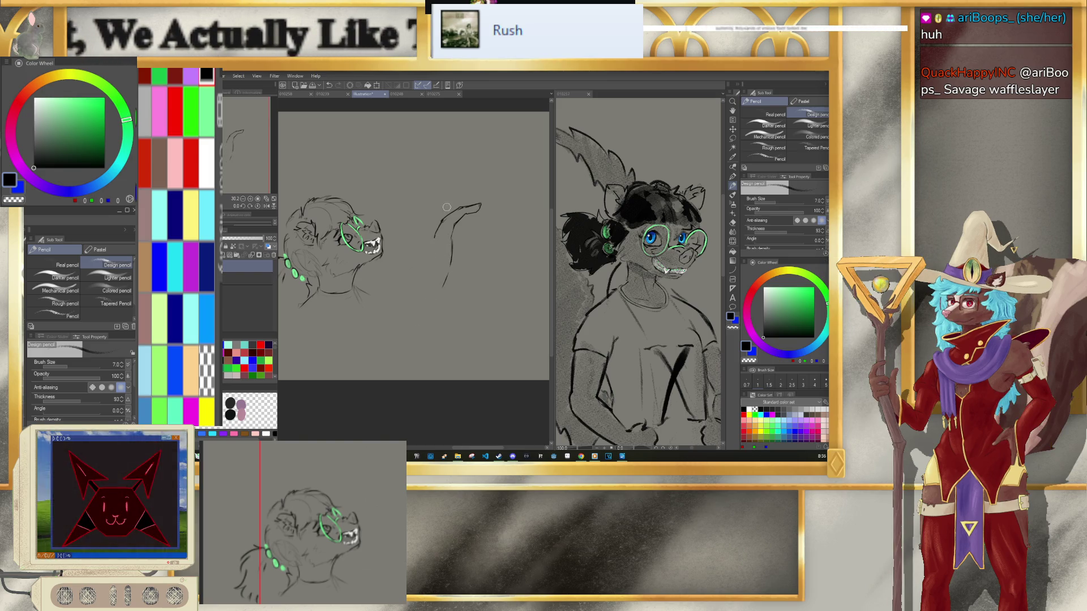
pyautogui.moveTo(439, 224); pyautogui.dragTo(429, 266)
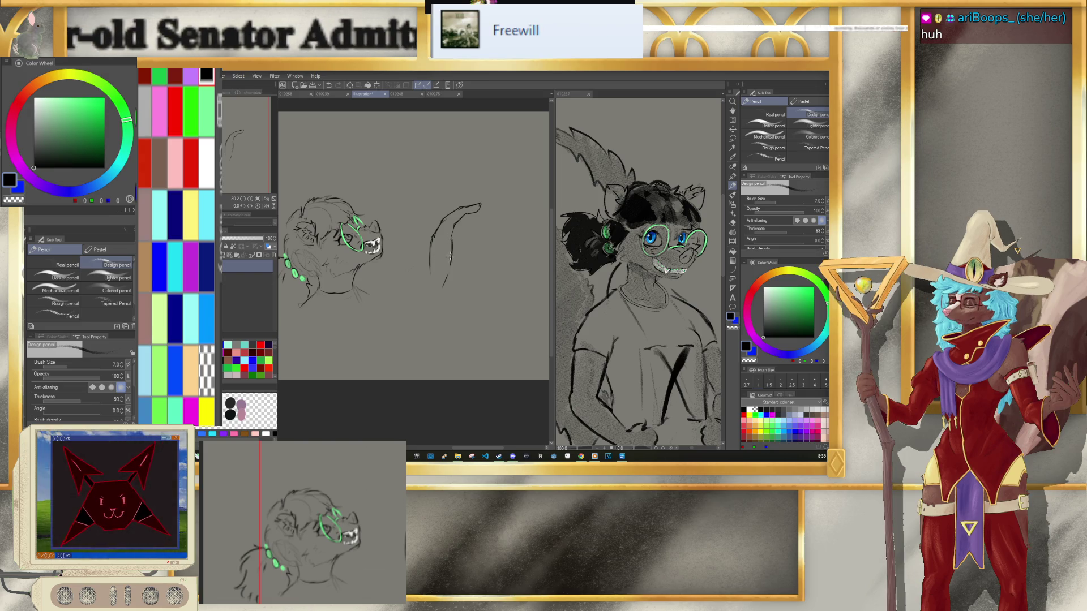
# Step: Lasso the arm-and-hand sketch and rotate it into place
pyautogui.press('e')
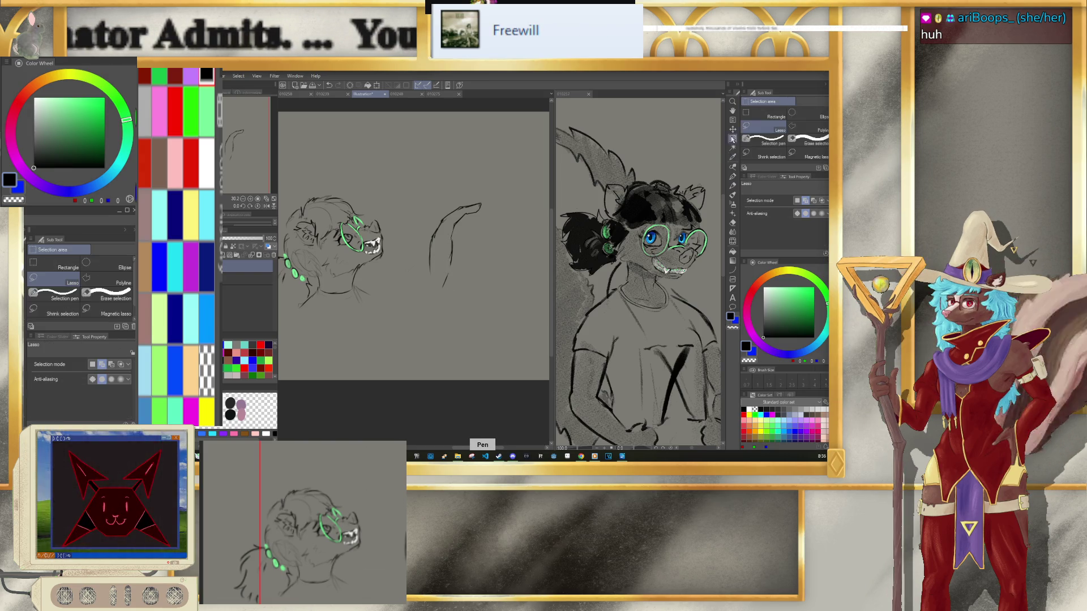
pyautogui.press('m')
pyautogui.moveTo(528, 187)
pyautogui.mouseDown()
pyautogui.moveTo(453, 308)
pyautogui.moveTo(487, 317)
pyautogui.mouseUp()
pyautogui.hotkey('ctrl', 't')
pyautogui.press('Return')
pyautogui.hotkey('ctrl', 'd')
pyautogui.press('p')
# Step: Redraw the hand's top line and sketch the shoulder, torso and forearm lines
pyautogui.moveTo(455, 231); pyautogui.dragTo(480, 216)
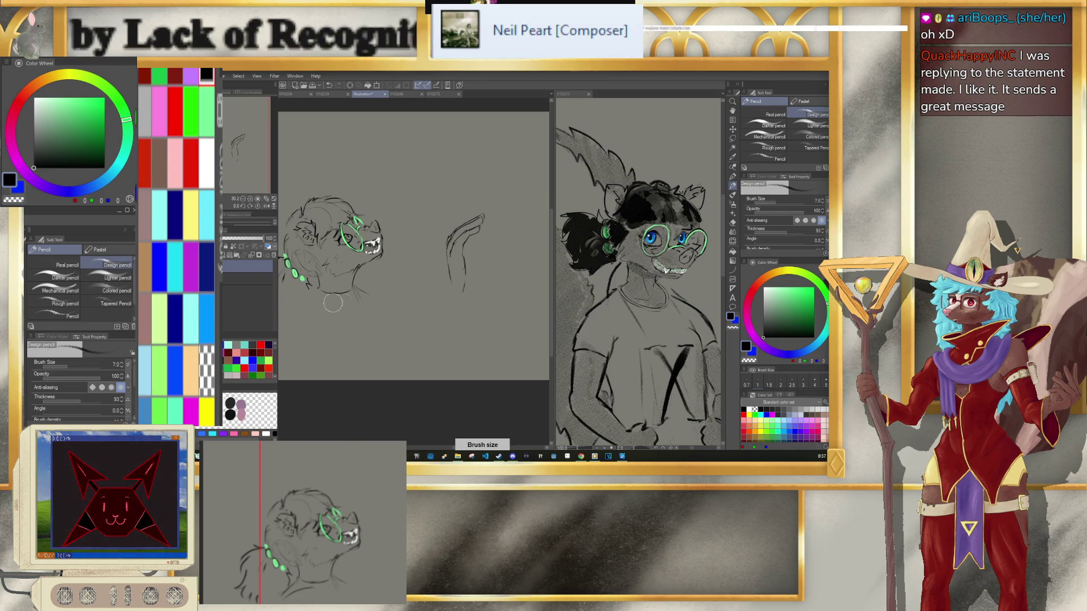
pyautogui.moveTo(355, 302); pyautogui.dragTo(332, 295)
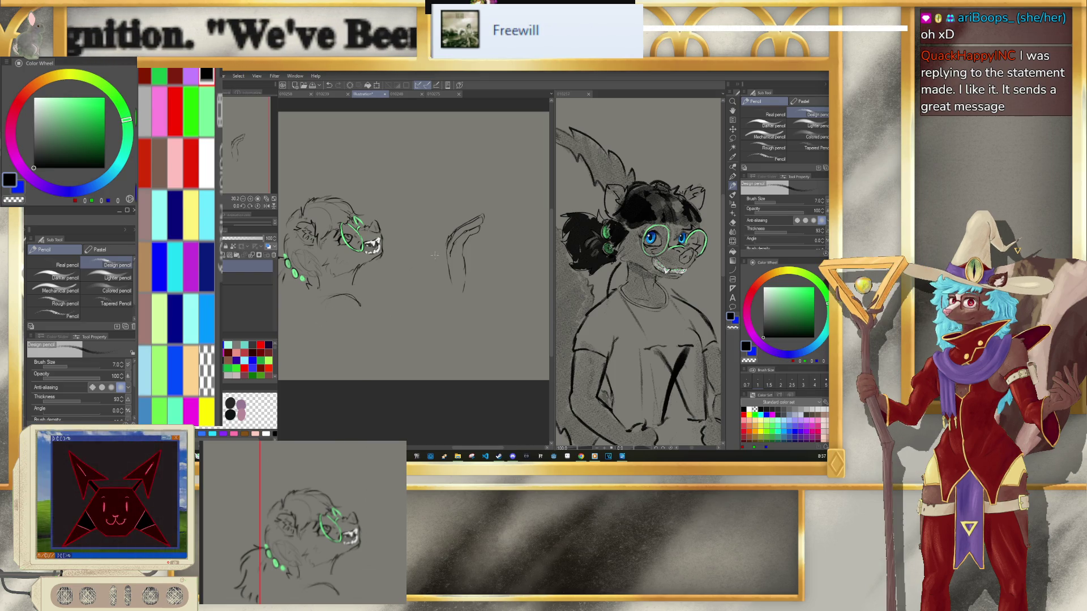
pyautogui.moveTo(401, 300); pyautogui.dragTo(412, 378)
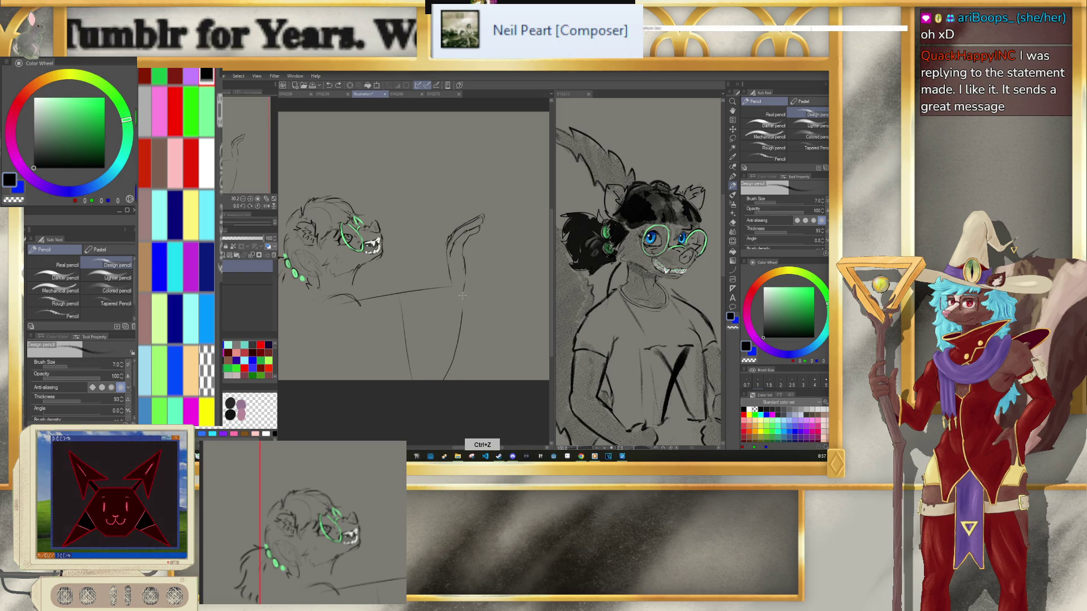
pyautogui.moveTo(459, 309); pyautogui.dragTo(443, 378)
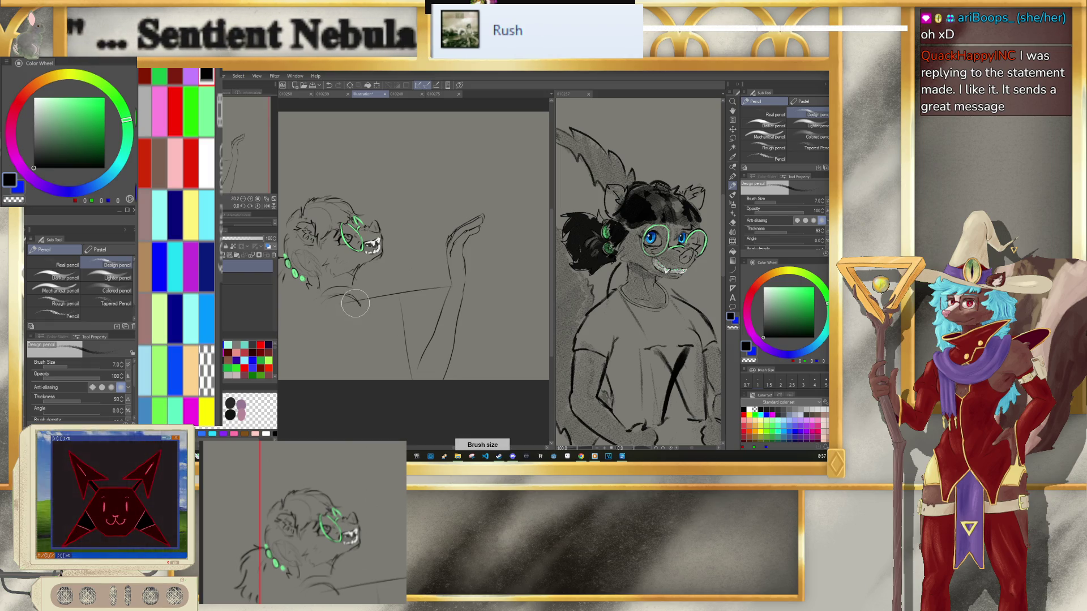
# Step: Undo a lower chest line, erase stray shoulder strokes, and lasso the lower body
pyautogui.press('p')
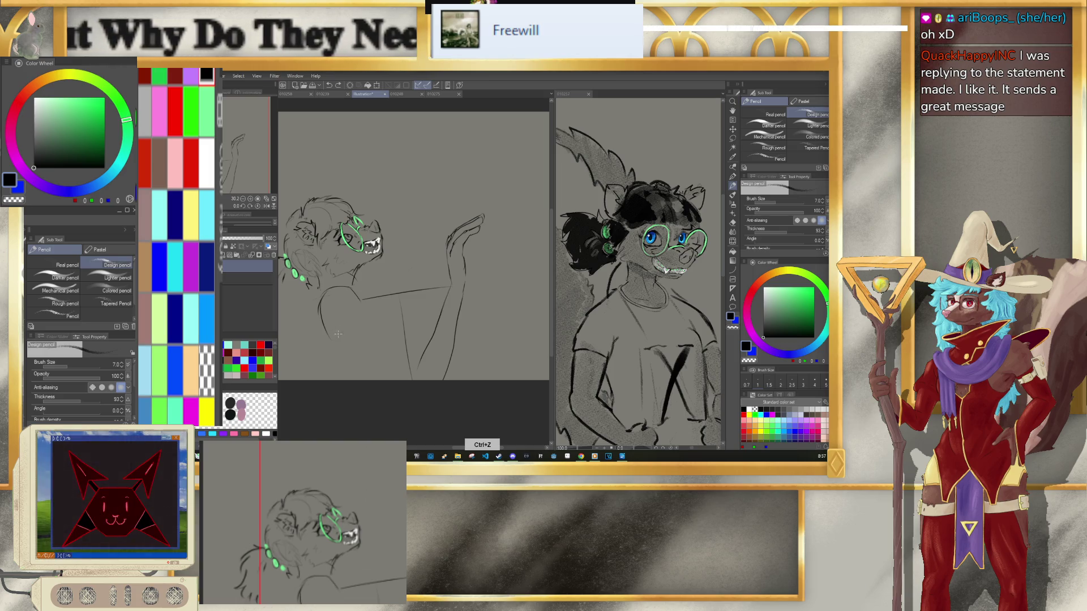
pyautogui.press('e')
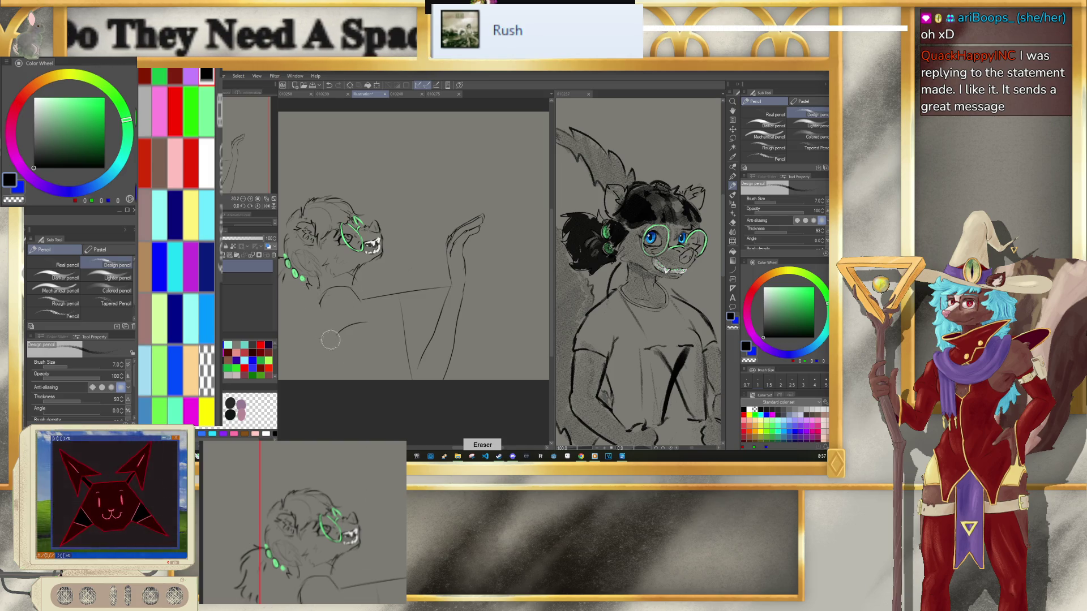
pyautogui.press('p')
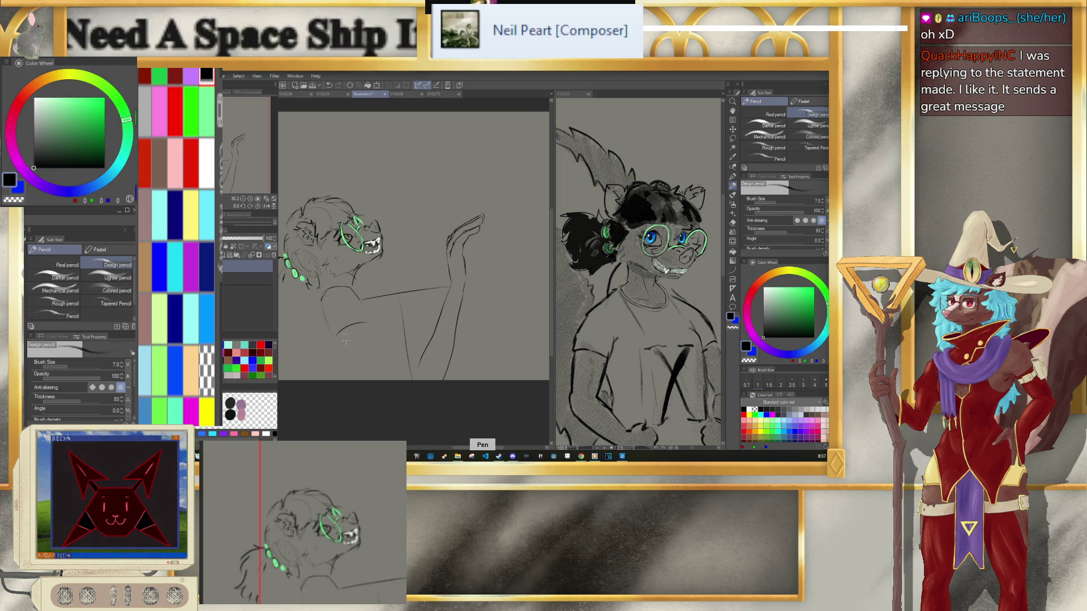
pyautogui.press('p')
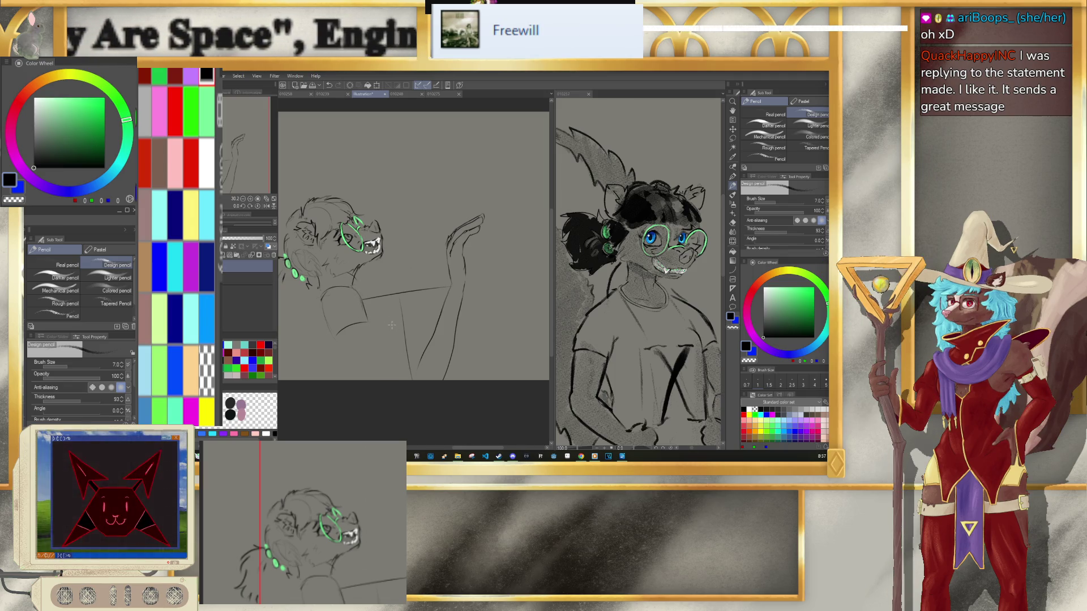
pyautogui.moveTo(340, 335); pyautogui.dragTo(362, 378)
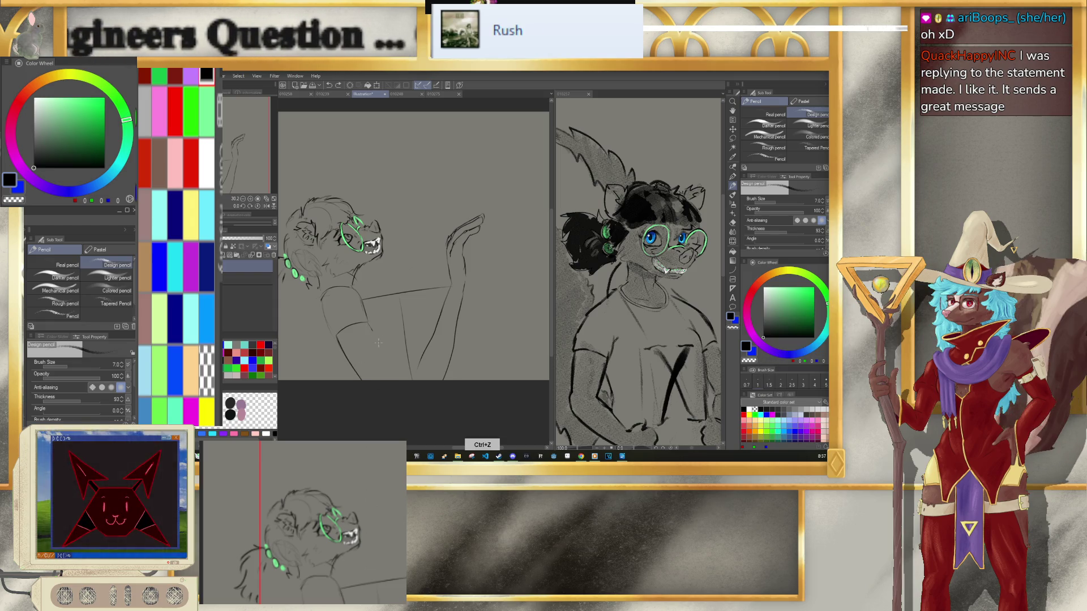
pyautogui.hotkey('ctrl', 'z')
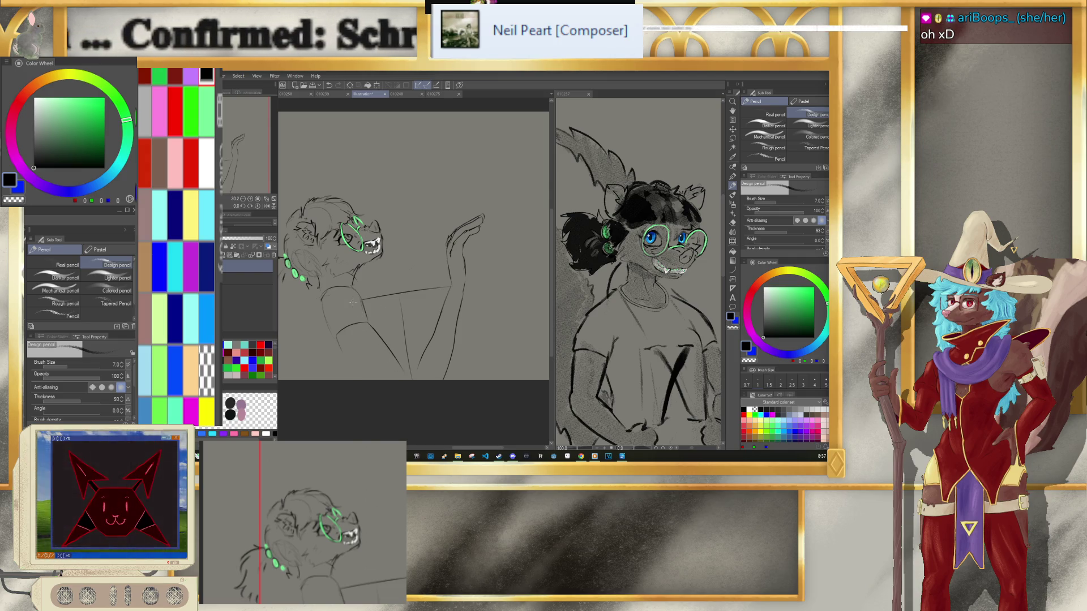
pyautogui.press('e')
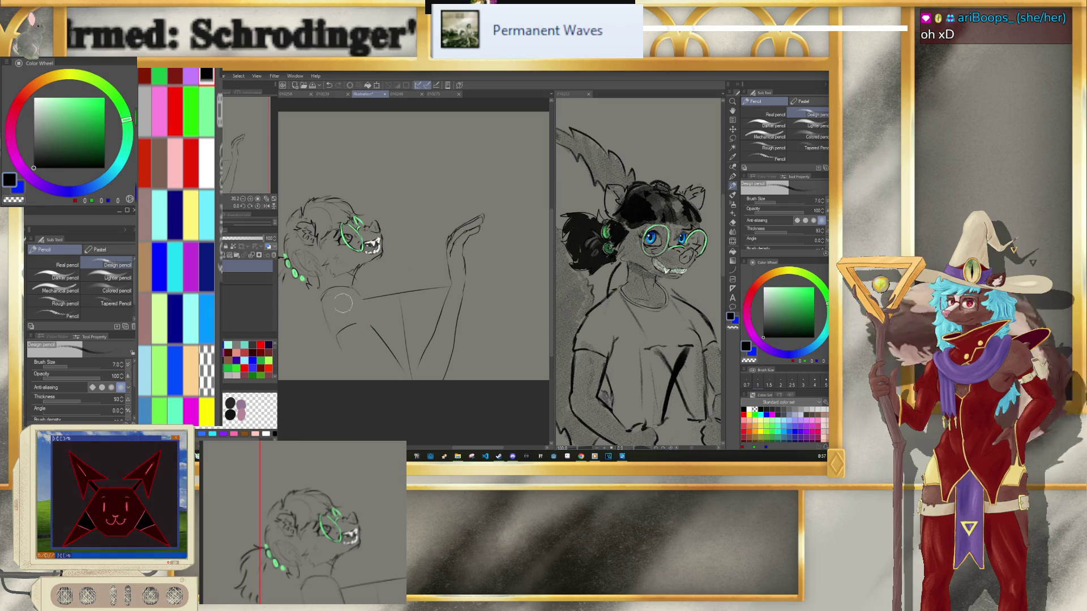
pyautogui.moveTo(323, 311); pyautogui.dragTo(370, 379)
pyautogui.press('p')
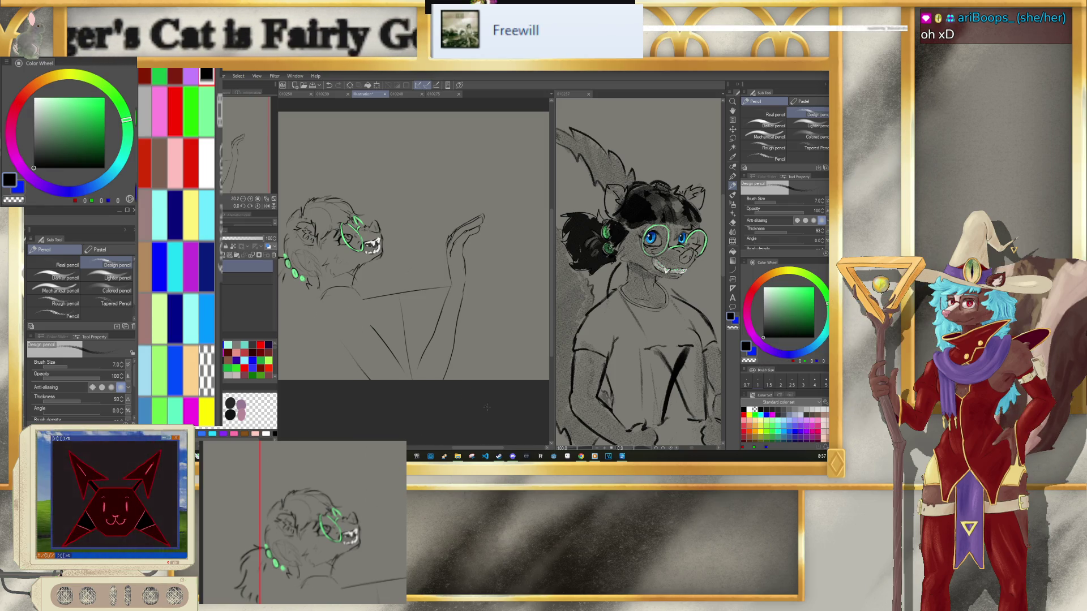
pyautogui.press('m')
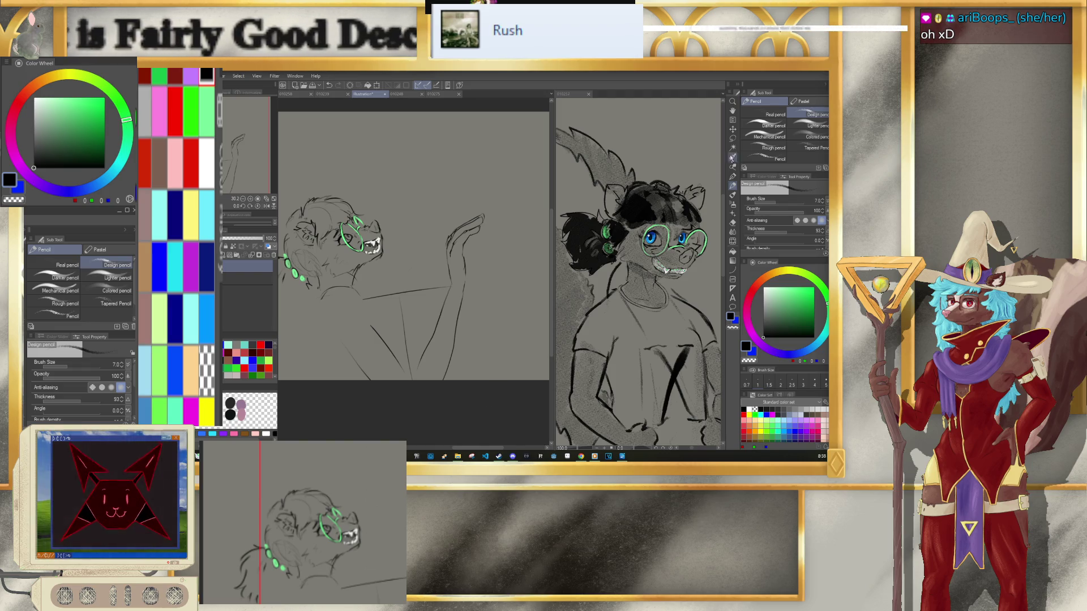
pyautogui.moveTo(382, 399)
pyautogui.mouseDown()
pyautogui.moveTo(465, 286)
pyautogui.moveTo(317, 332)
pyautogui.moveTo(319, 340)
pyautogui.mouseUp()
# Step: Squash the selected torso lines shorter and slightly wider
pyautogui.hotkey('ctrl', 't')
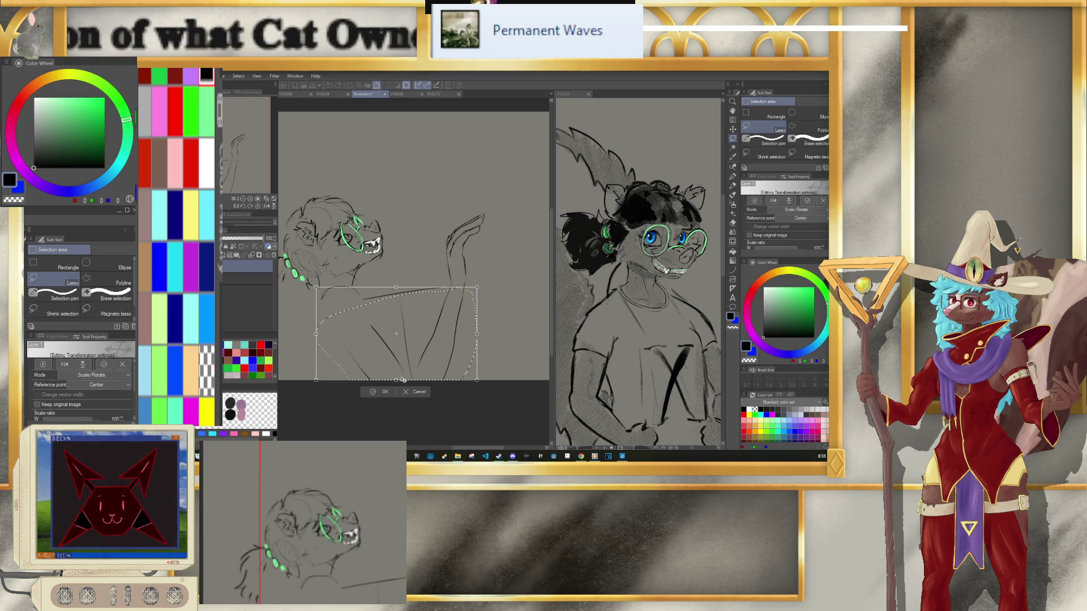
pyautogui.moveTo(397, 380); pyautogui.dragTo(394, 357)
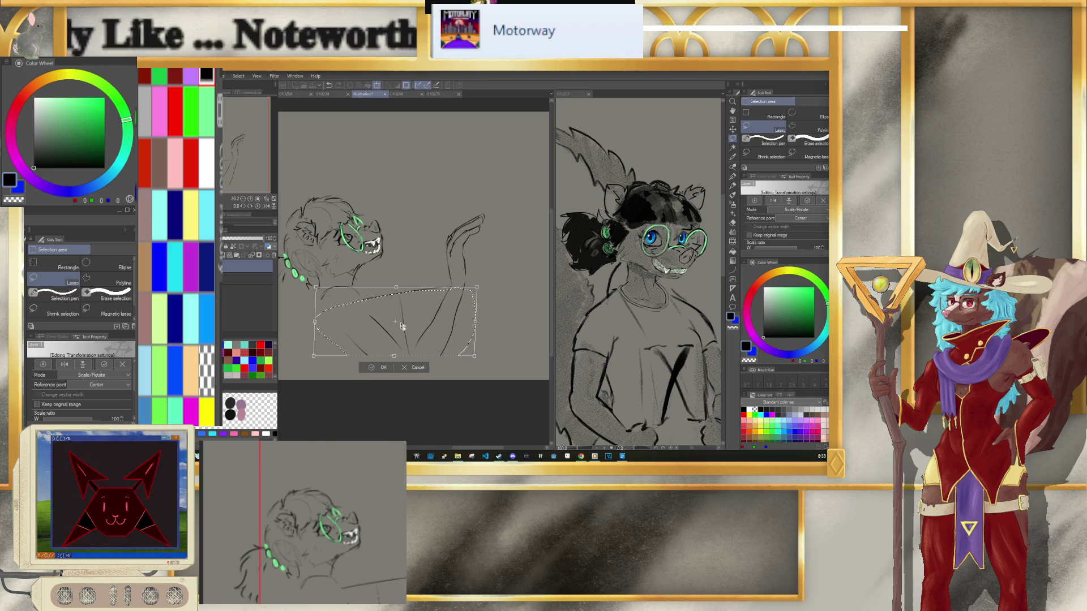
pyautogui.moveTo(397, 287); pyautogui.dragTo(396, 285)
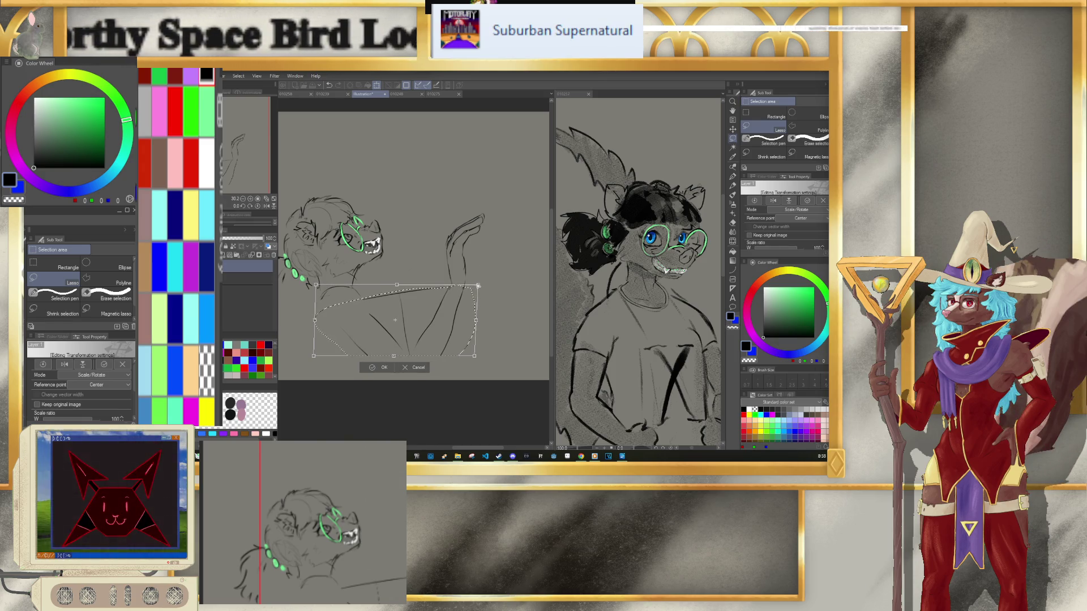
pyautogui.moveTo(478, 285); pyautogui.dragTo(476, 286)
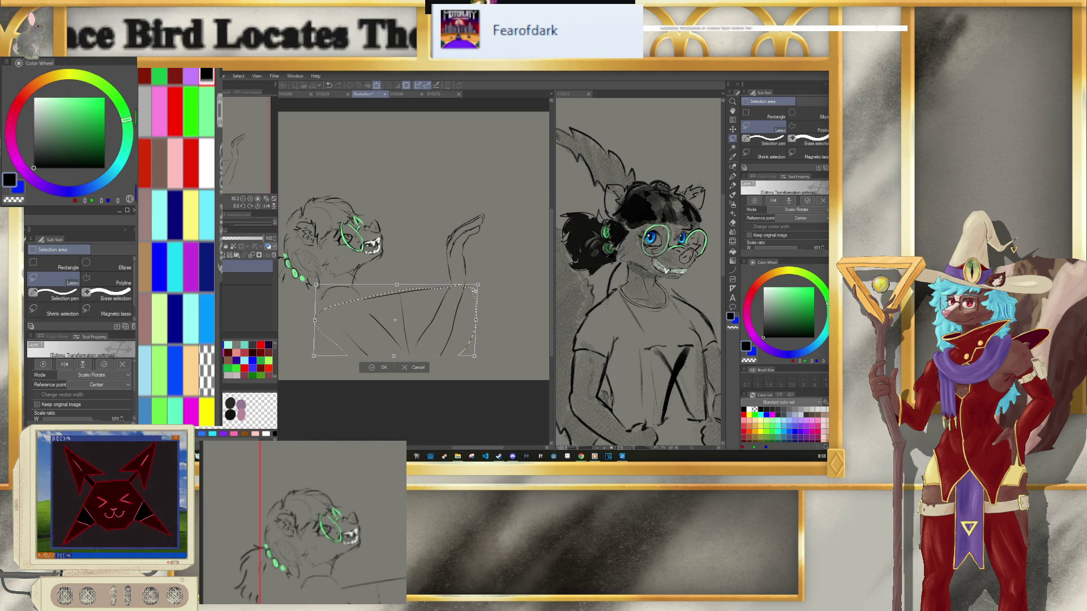
pyautogui.press('Return')
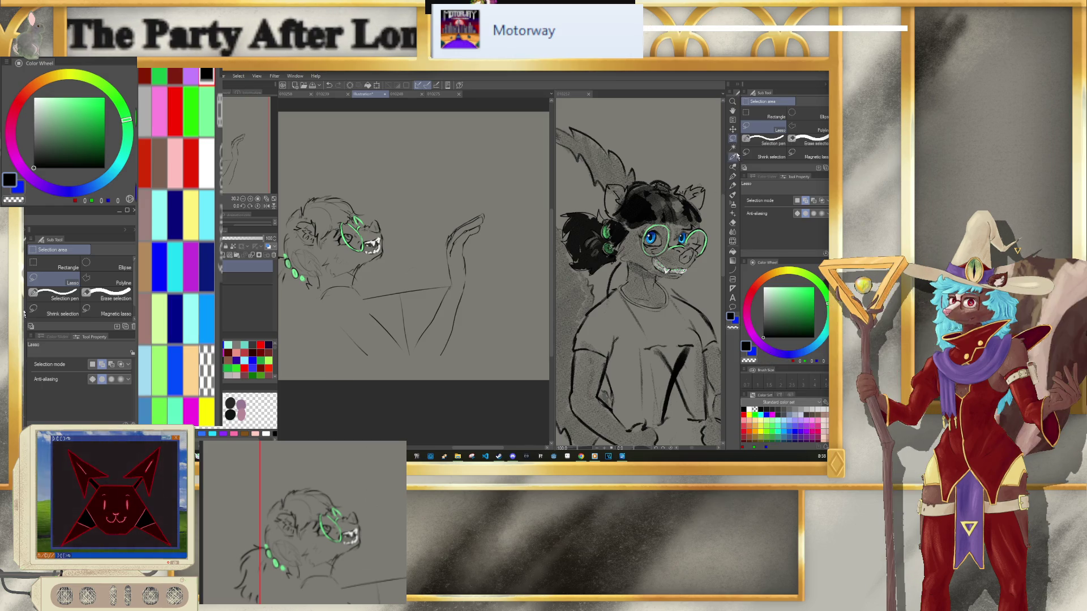
# Step: Shrink the raised hand to about 91% and place it just beside the head
pyautogui.moveTo(470, 280)
pyautogui.mouseDown()
pyautogui.moveTo(519, 221)
pyautogui.moveTo(467, 278)
pyautogui.moveTo(377, 268)
pyautogui.moveTo(473, 264)
pyautogui.mouseUp()
pyautogui.hotkey('ctrl', 't')
pyautogui.moveTo(503, 183); pyautogui.dragTo(494, 240)
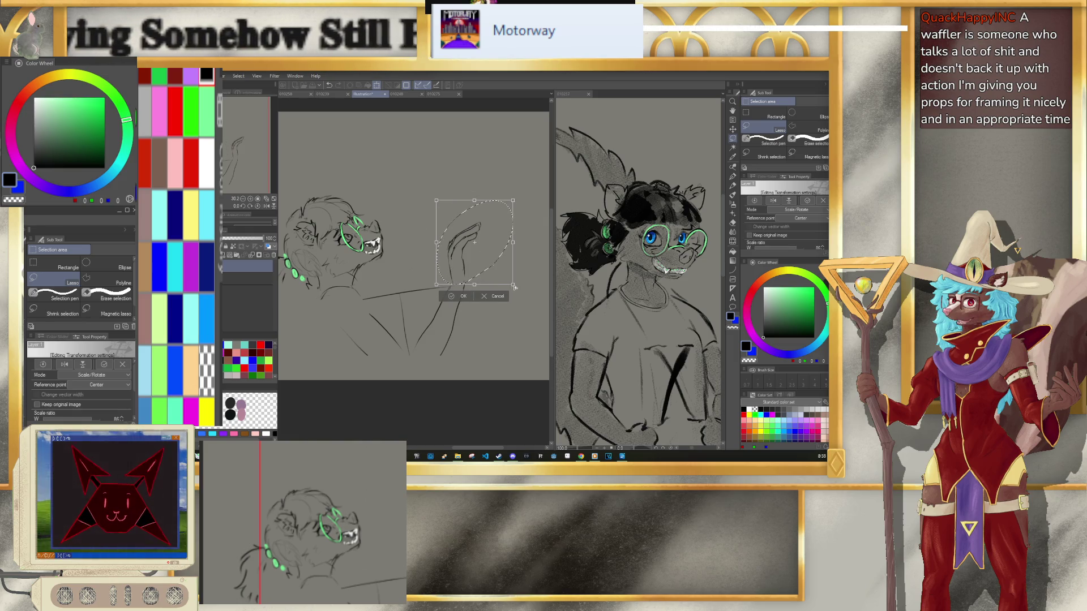
pyautogui.moveTo(513, 285); pyautogui.dragTo(517, 285)
pyautogui.moveTo(436, 285); pyautogui.dragTo(432, 286)
pyautogui.moveTo(493, 262); pyautogui.dragTo(492, 269)
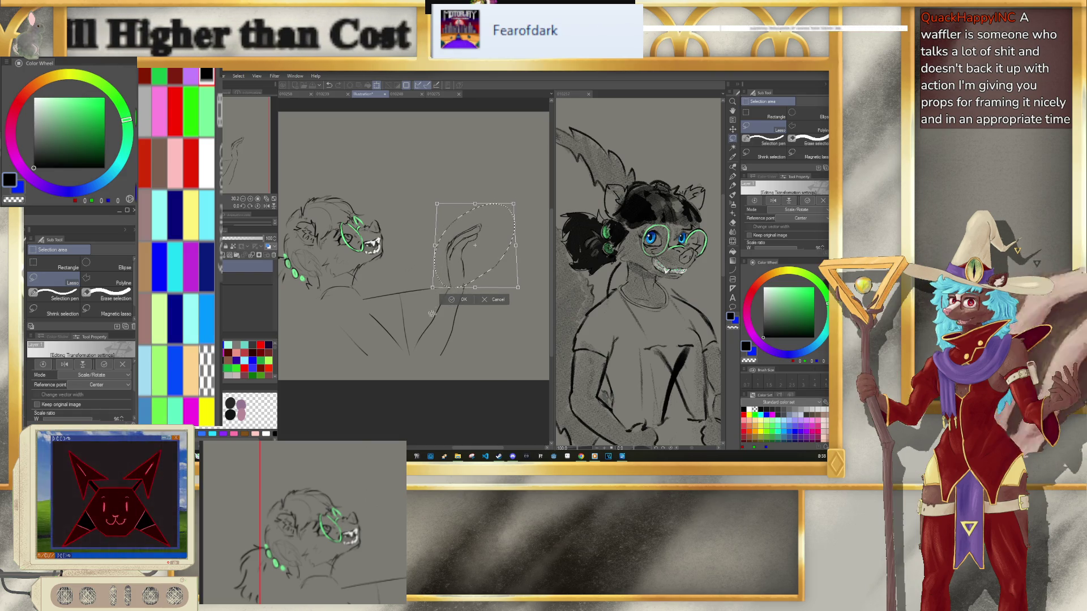
pyautogui.click(460, 299)
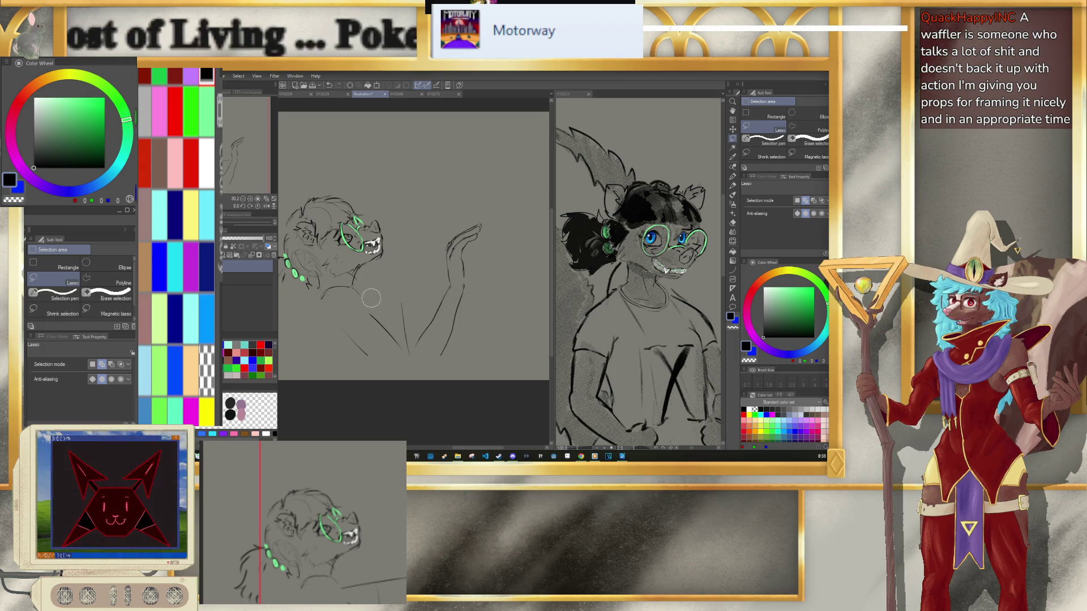
pyautogui.press('p')
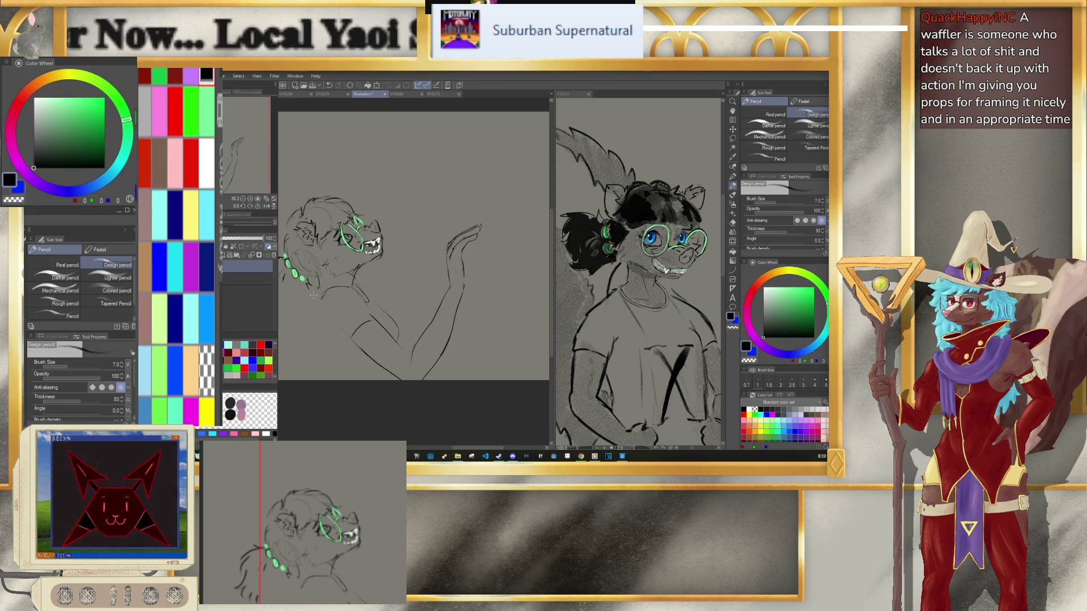
# Step: Sketch the back line curving down from the shoulder, then undo unwanted strokes
pyautogui.moveTo(320, 293); pyautogui.dragTo(305, 366)
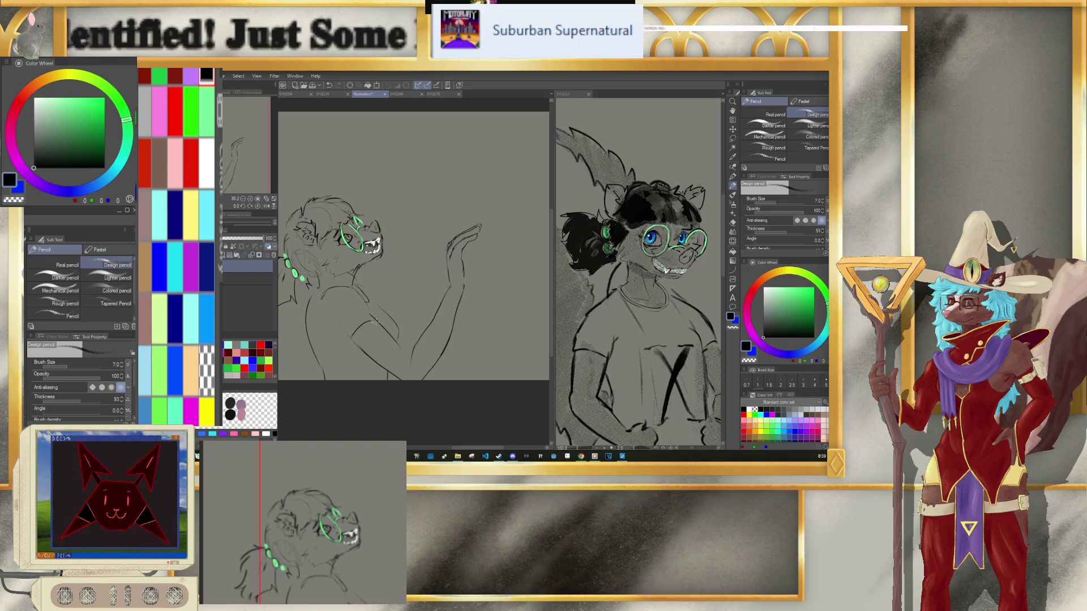
pyautogui.hotkey('ctrl', 'z')
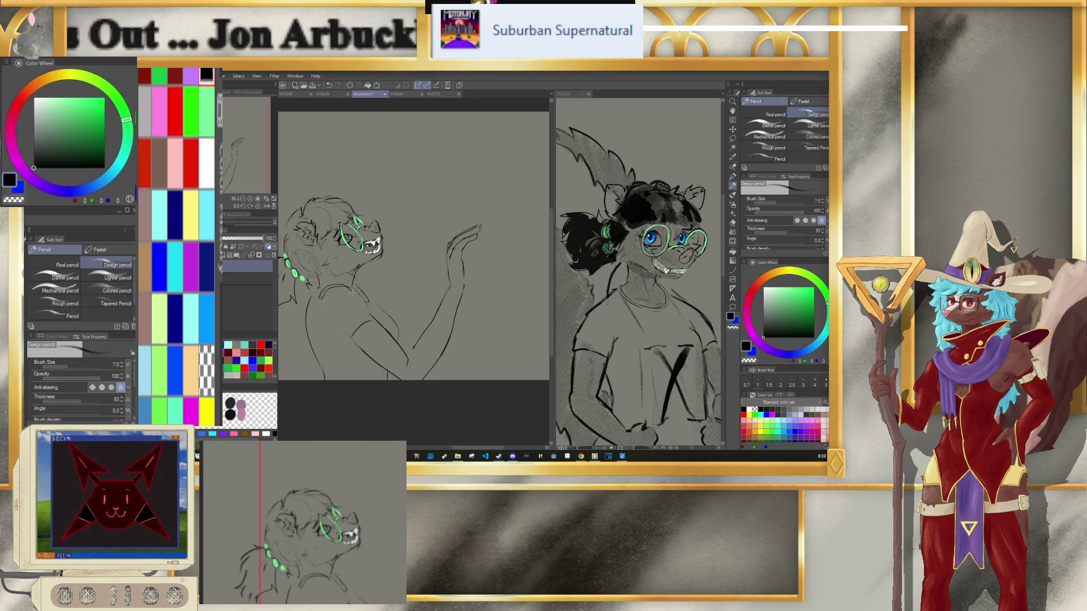
pyautogui.hotkey('ctrl', 'z')
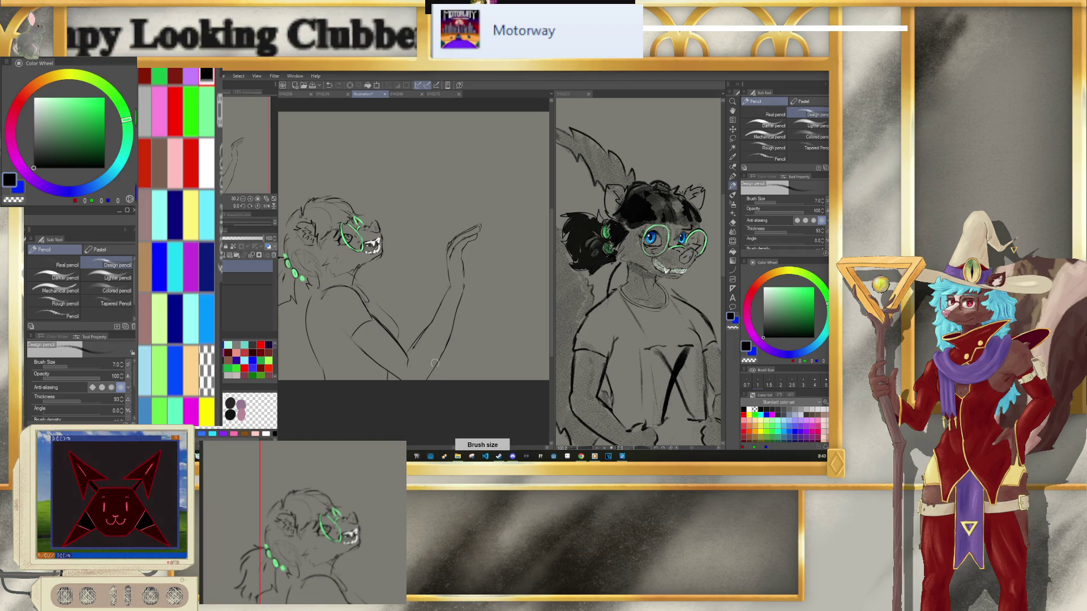
pyautogui.press('p')
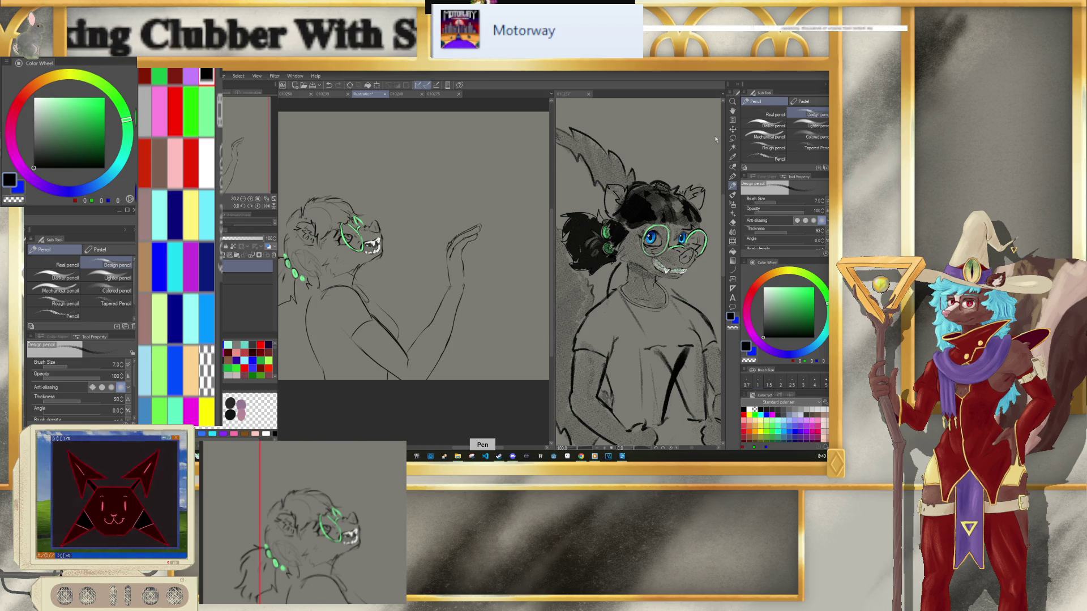
# Step: Lasso the raised hand and begin transforming it
pyautogui.click(733, 138)
pyautogui.moveTo(461, 327)
pyautogui.mouseDown()
pyautogui.moveTo(437, 242)
pyautogui.moveTo(481, 331)
pyautogui.moveTo(508, 304)
pyautogui.mouseUp()
pyautogui.click(503, 344)
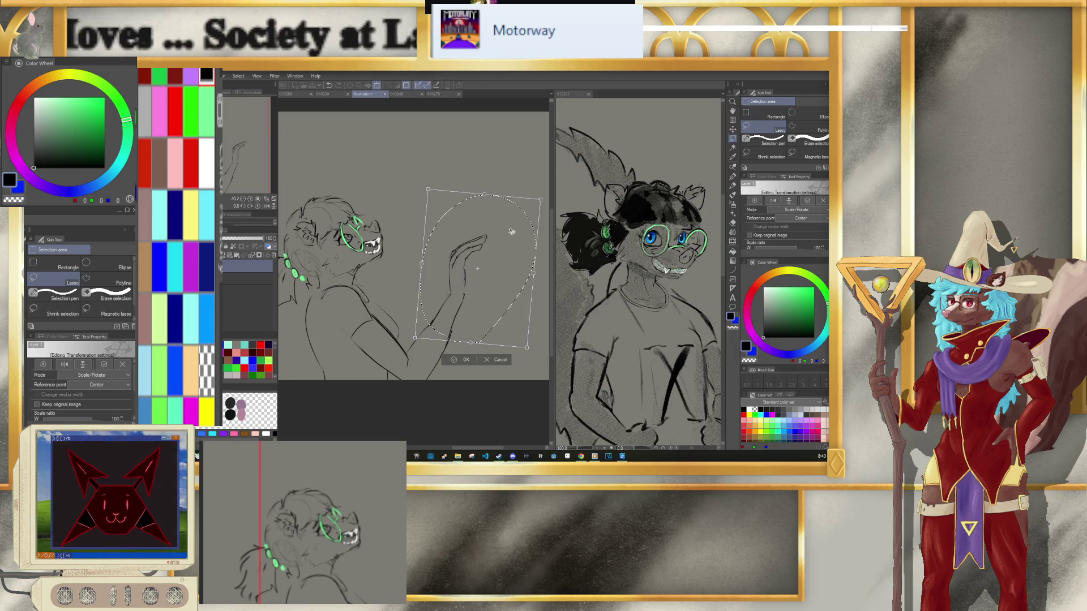
# Step: Rotate the hand slightly clockwise around a pivot at its lower-left
pyautogui.moveTo(477, 269); pyautogui.dragTo(440, 330)
pyautogui.moveTo(493, 175); pyautogui.dragTo(503, 180)
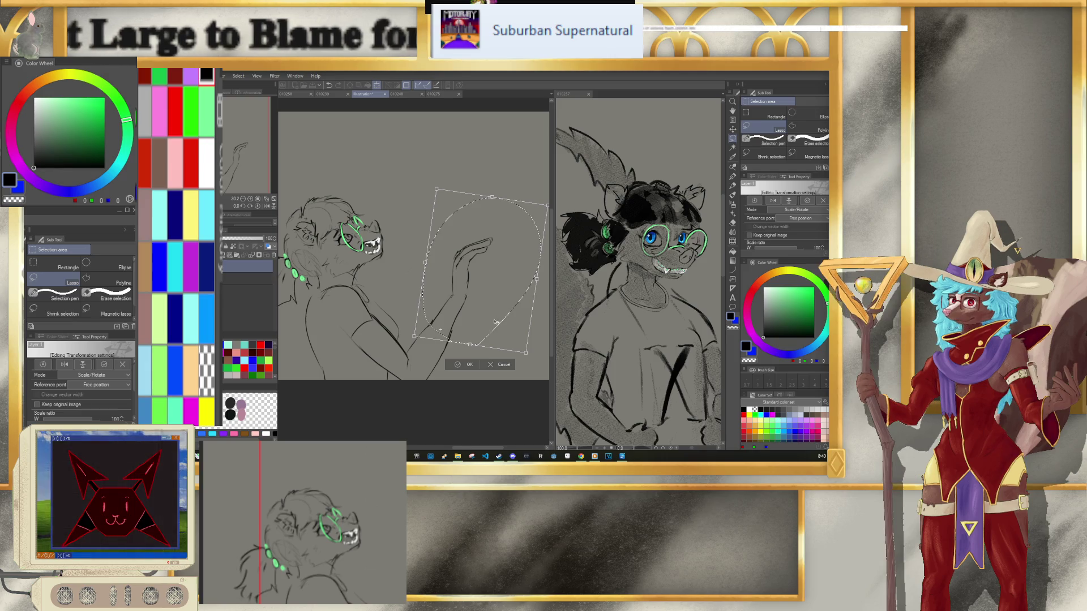
pyautogui.click(468, 365)
pyautogui.click(416, 358)
# Step: Lasso and transform the forearm lines so they meet the hand
pyautogui.moveTo(413, 371)
pyautogui.mouseDown()
pyautogui.moveTo(349, 282)
pyautogui.moveTo(397, 331)
pyautogui.moveTo(455, 296)
pyautogui.moveTo(433, 339)
pyautogui.moveTo(394, 376)
pyautogui.mouseUp()
pyautogui.click(419, 384)
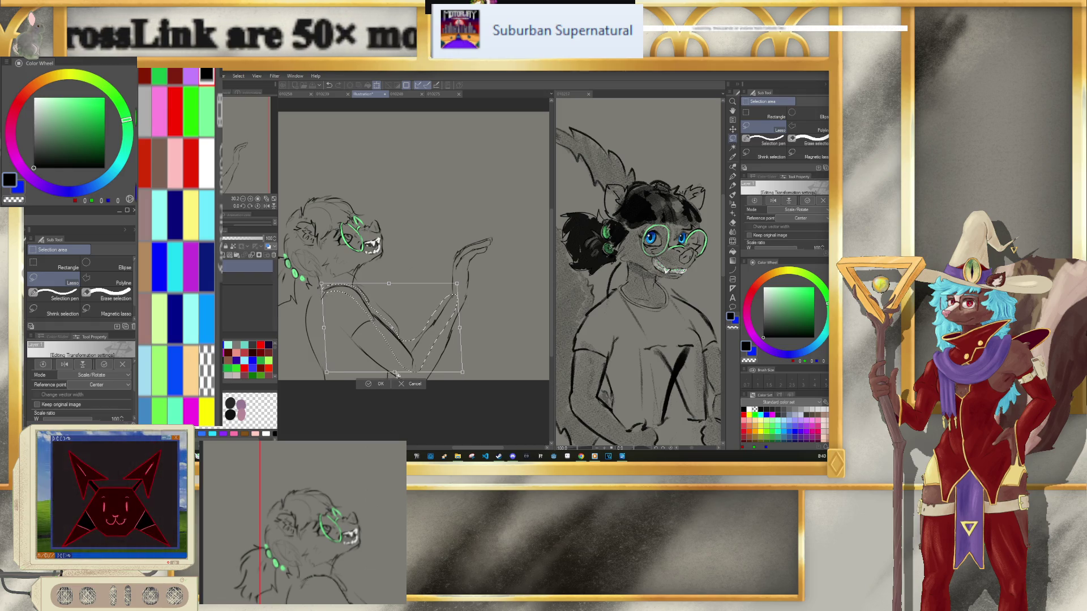
pyautogui.click(371, 387)
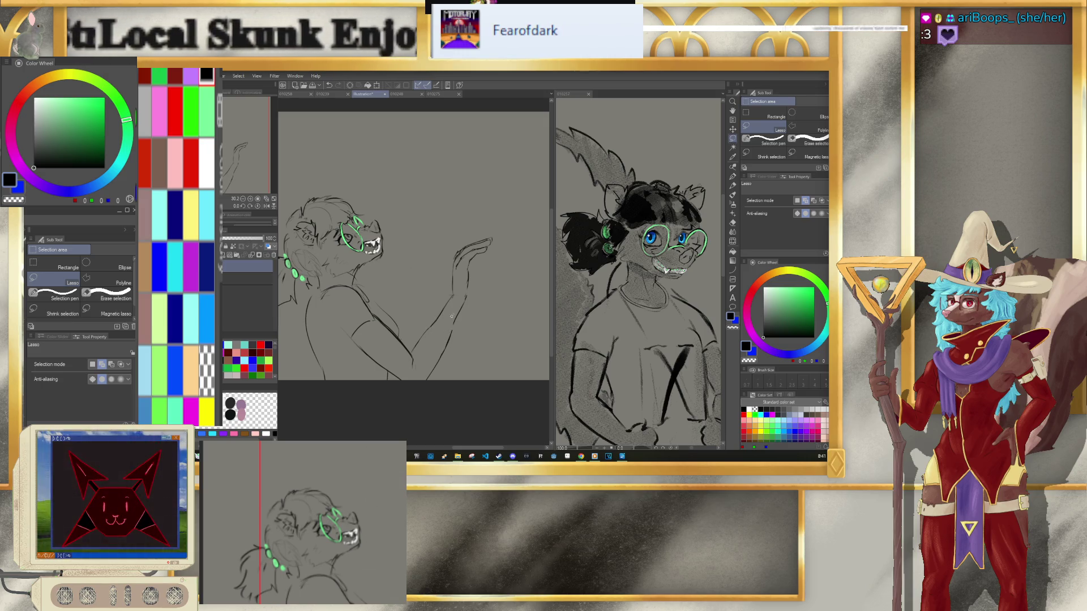
# Step: Try a new stroke along the raised forearm, undoing it and other stray strokes
pyautogui.press('p')
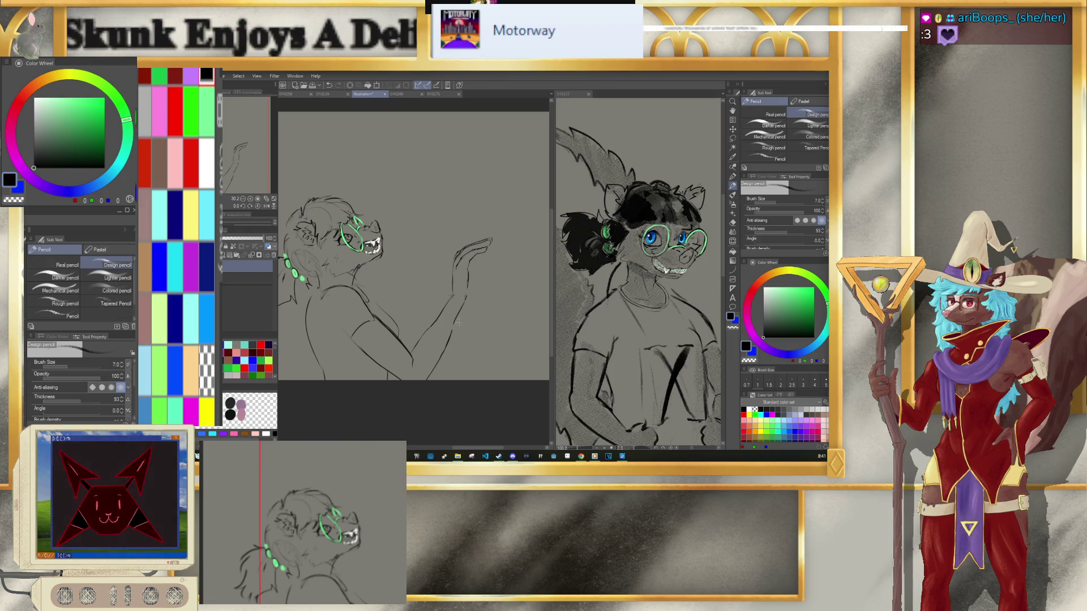
pyautogui.hotkey('ctrl', 'z')
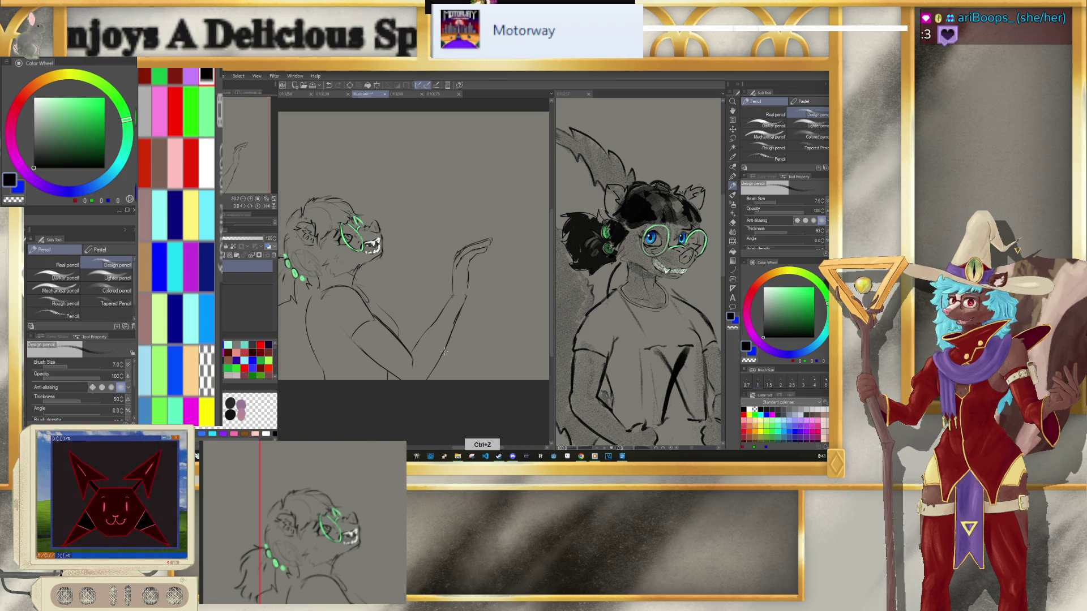
pyautogui.hotkey('ctrl', 'z')
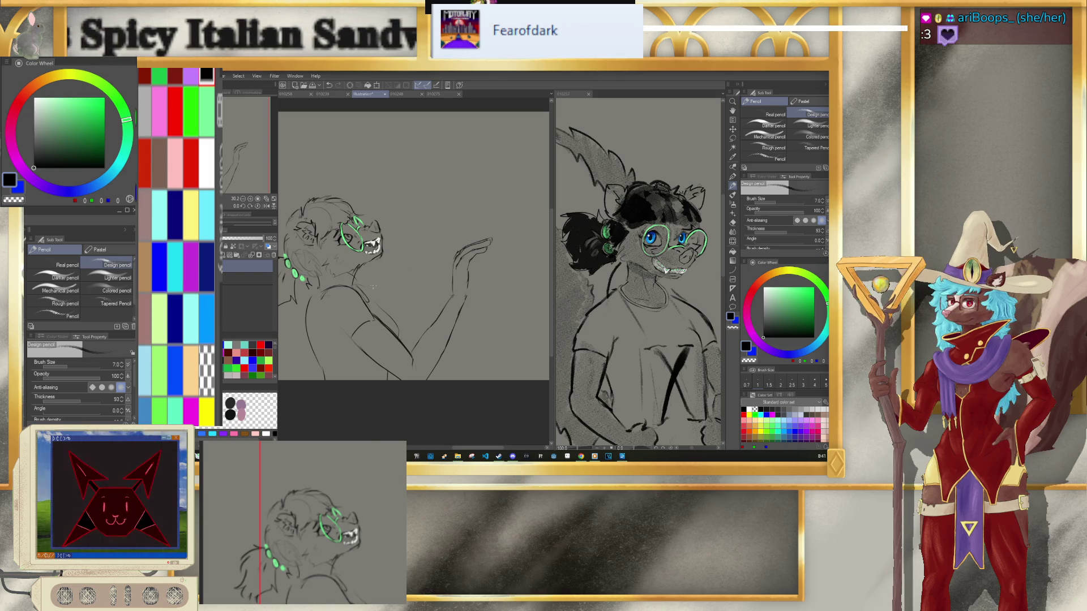
pyautogui.moveTo(413, 328); pyautogui.dragTo(443, 267)
pyautogui.hotkey('ctrl', 'z')
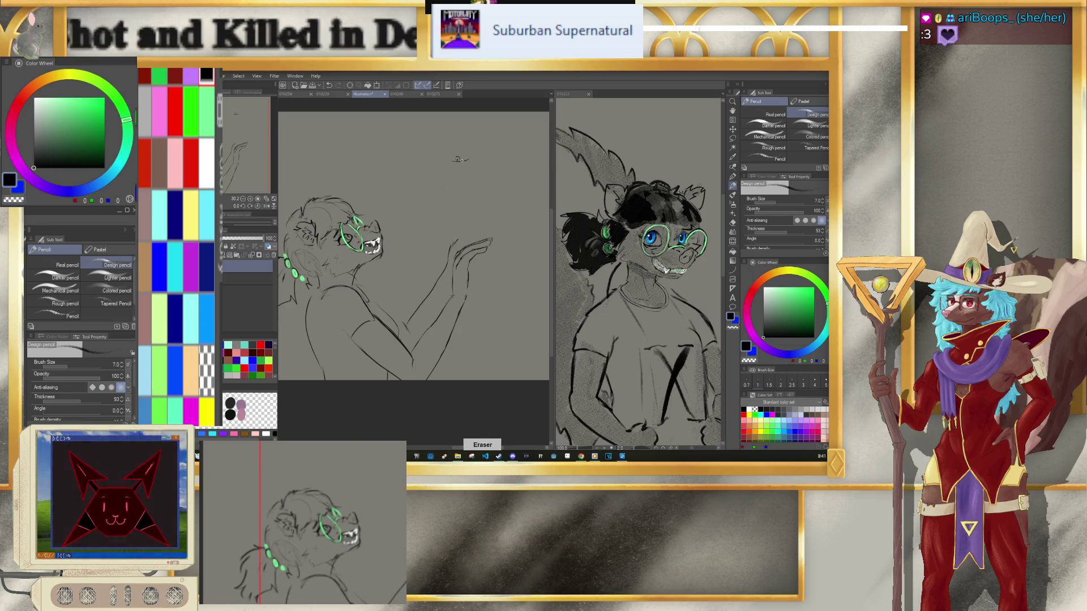
pyautogui.press('p')
pyautogui.hotkey('ctrl', 'z')
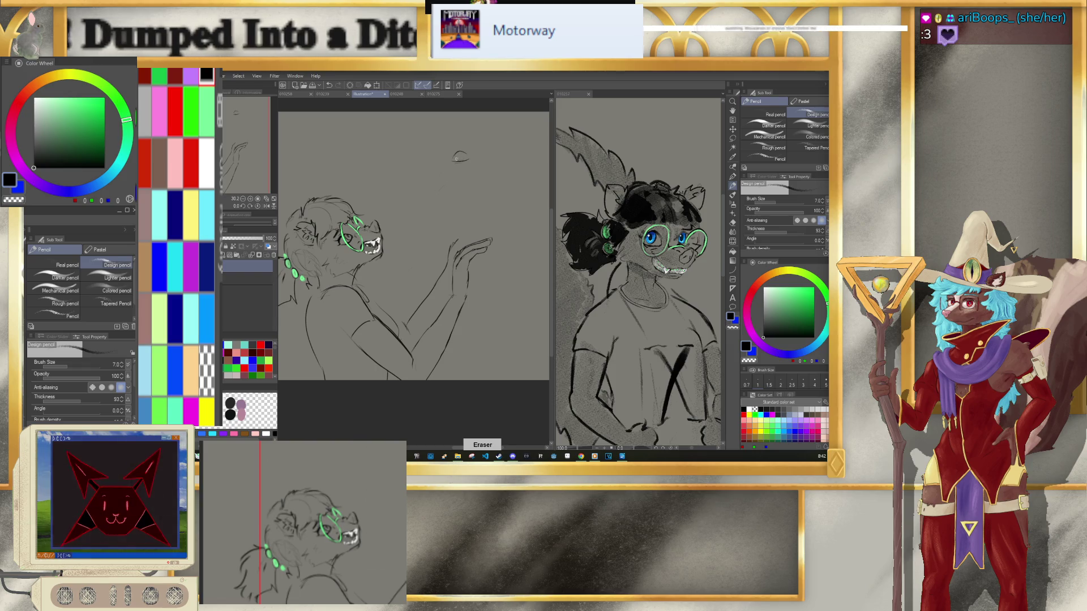
# Step: Undo the stray mark near the top of the canvas
pyautogui.scroll(-3, 490, 216)
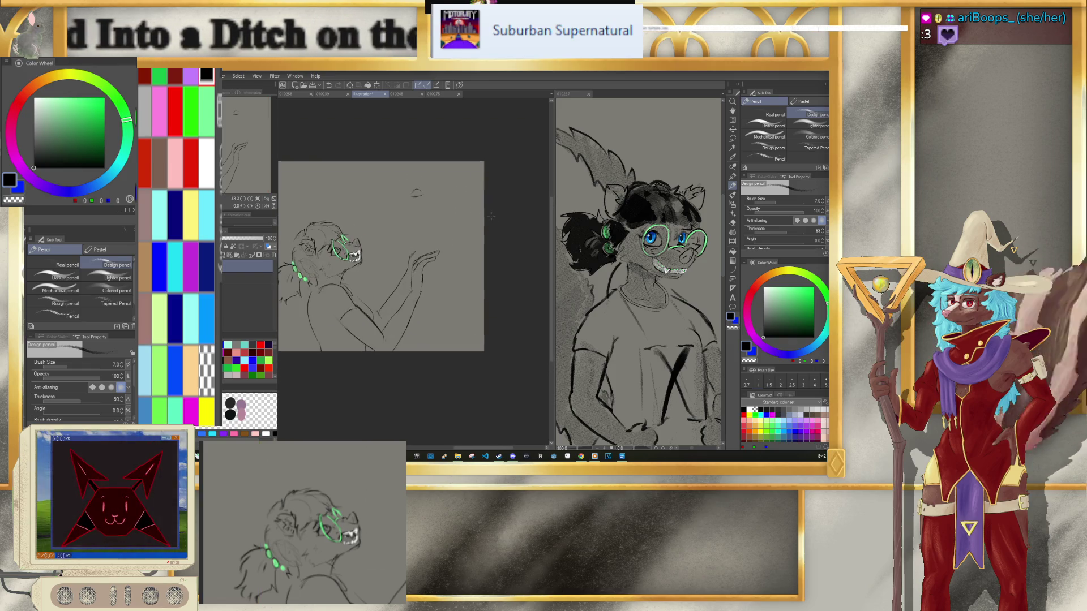
pyautogui.scroll(2, 450, 174)
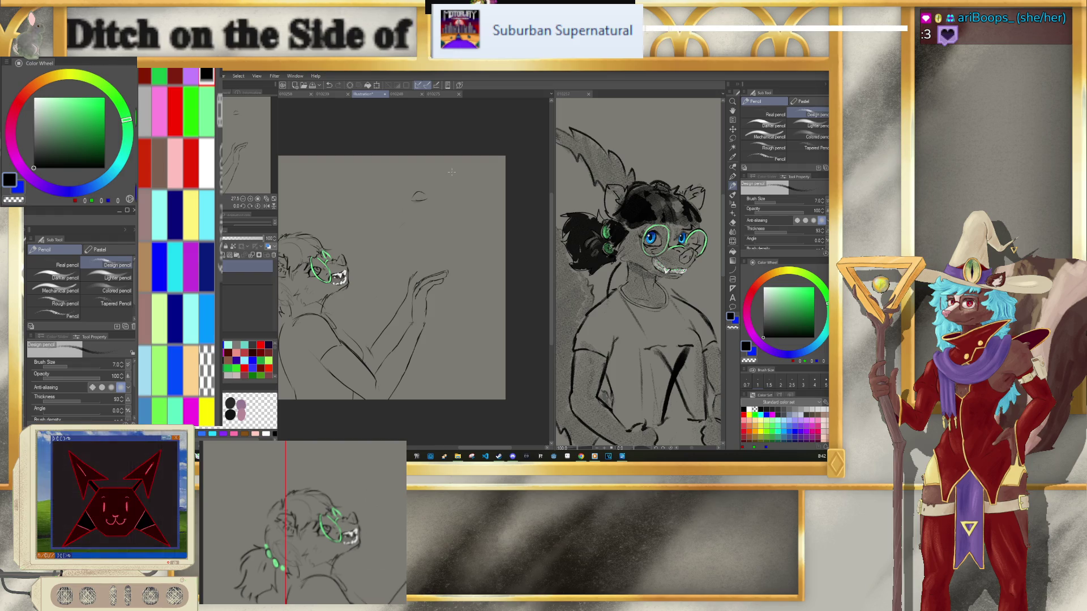
pyautogui.hotkey('ctrl', 'z')
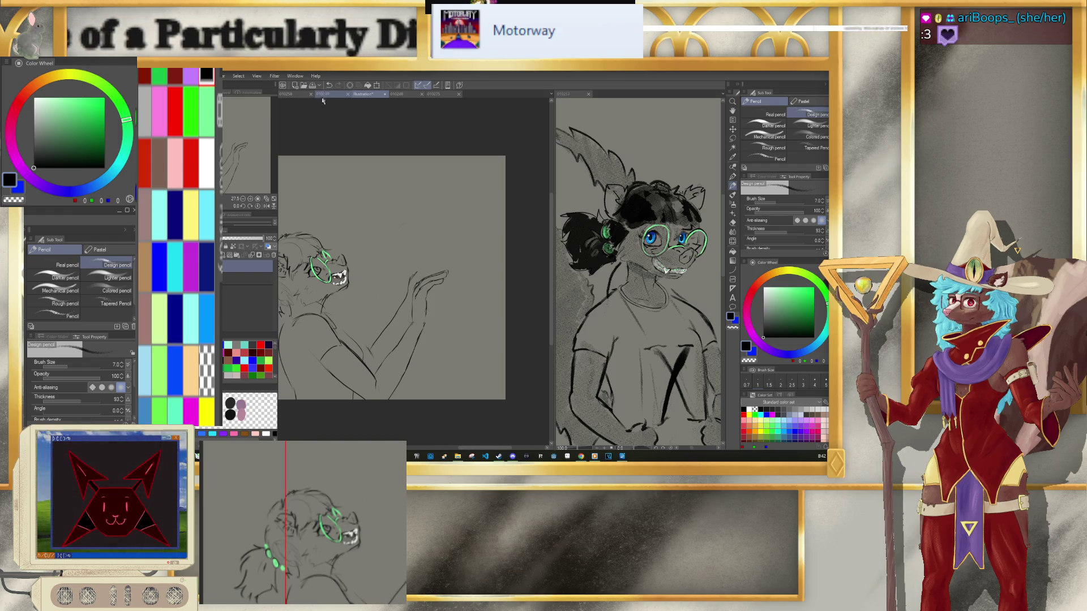
# Step: Dock the horned character sketch in the right pane, then return to the green-glasses figure sketch
pyautogui.click(291, 95)
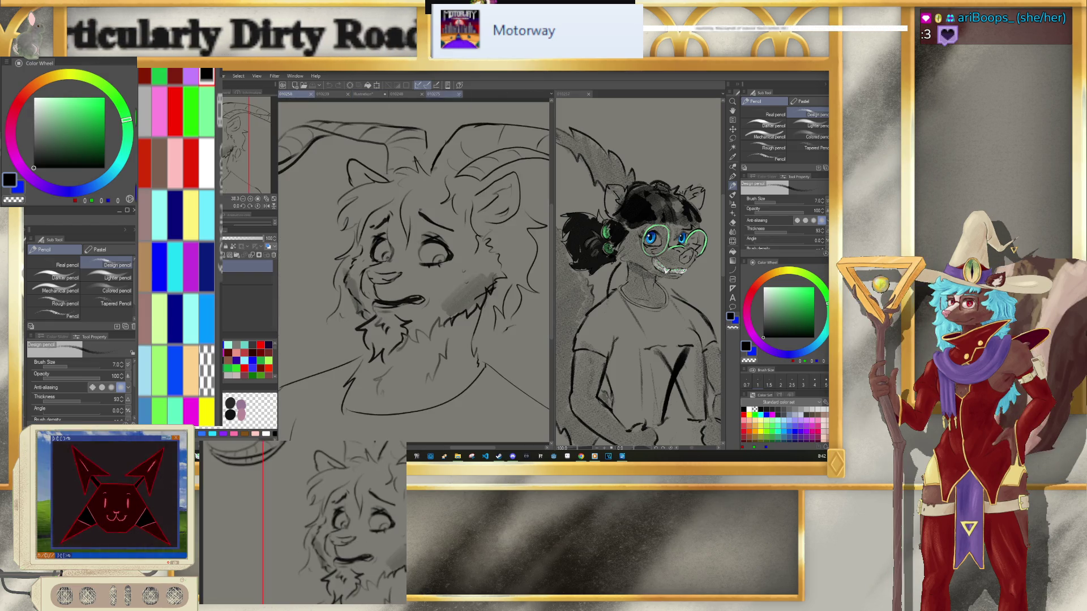
pyautogui.moveTo(291, 95); pyautogui.dragTo(623, 114)
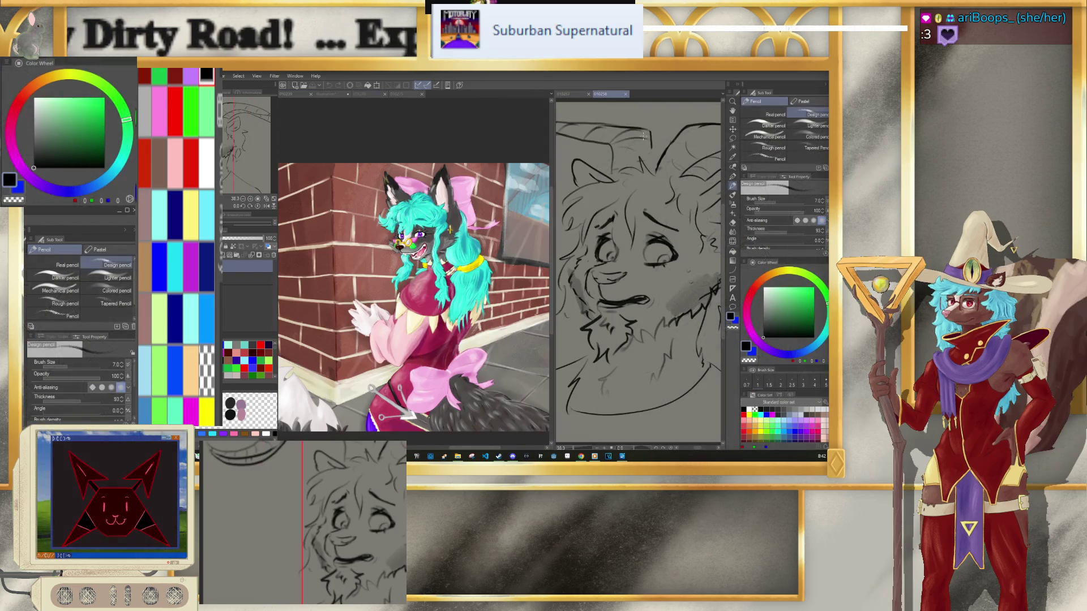
pyautogui.click(331, 94)
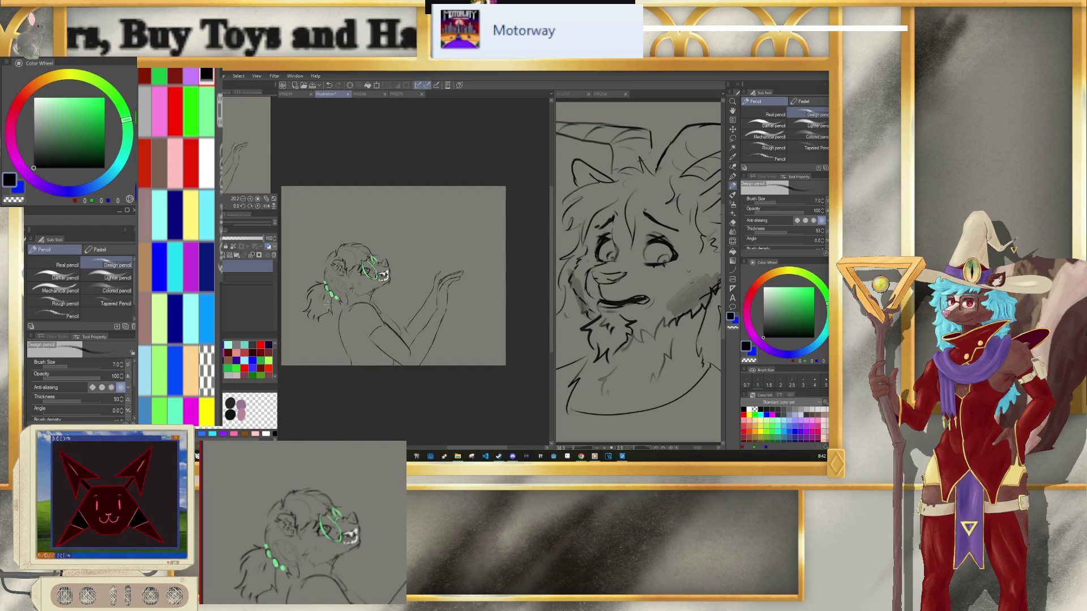
pyautogui.moveTo(361, 284); pyautogui.dragTo(426, 273)
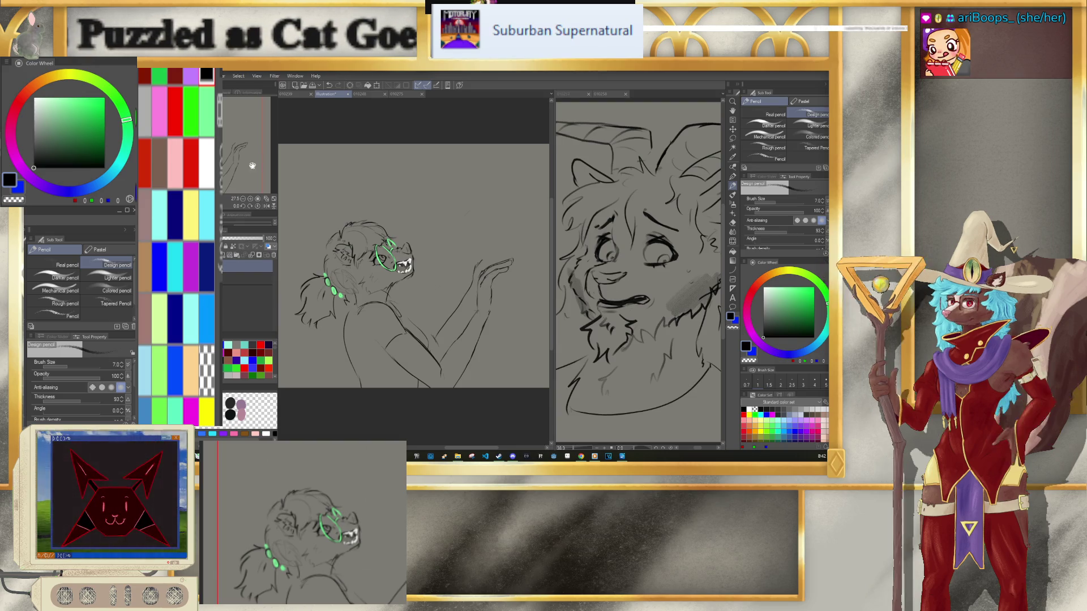
# Step: Widen the horned-face reference pane and add short pencil strokes beside the raised hand
pyautogui.moveTo(554, 271); pyautogui.dragTo(545, 271)
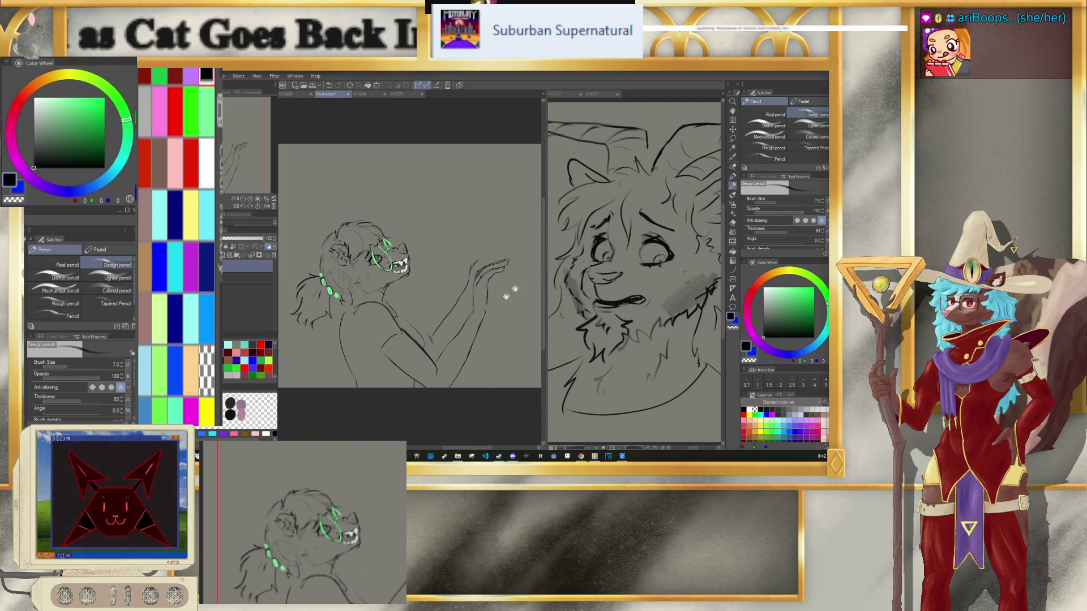
pyautogui.scroll(-1, 442, 317)
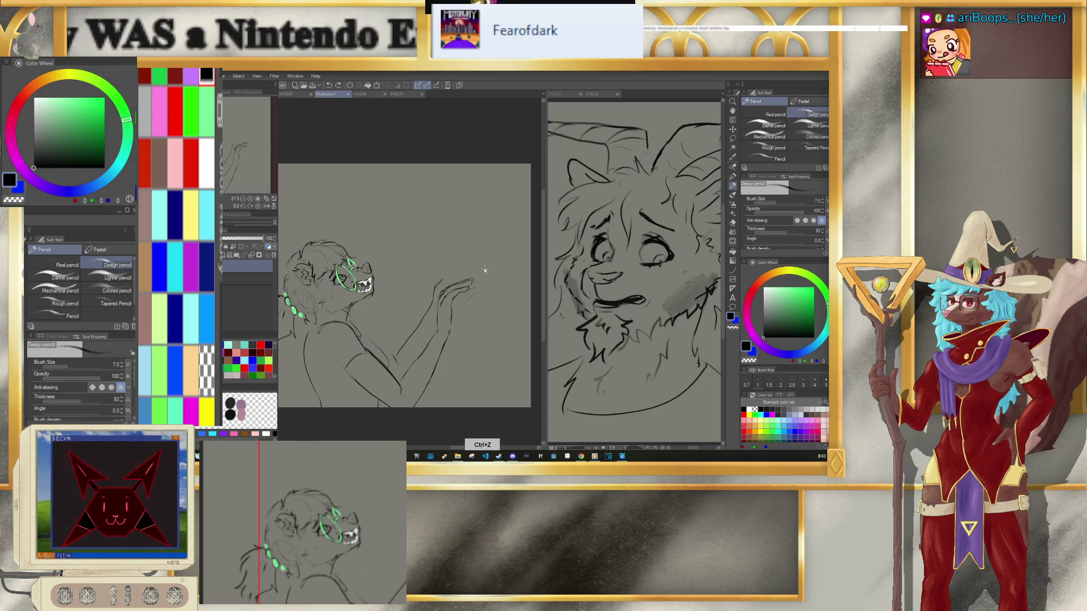
pyautogui.moveTo(489, 272); pyautogui.dragTo(475, 270)
pyautogui.hotkey('ctrl', 'alt')
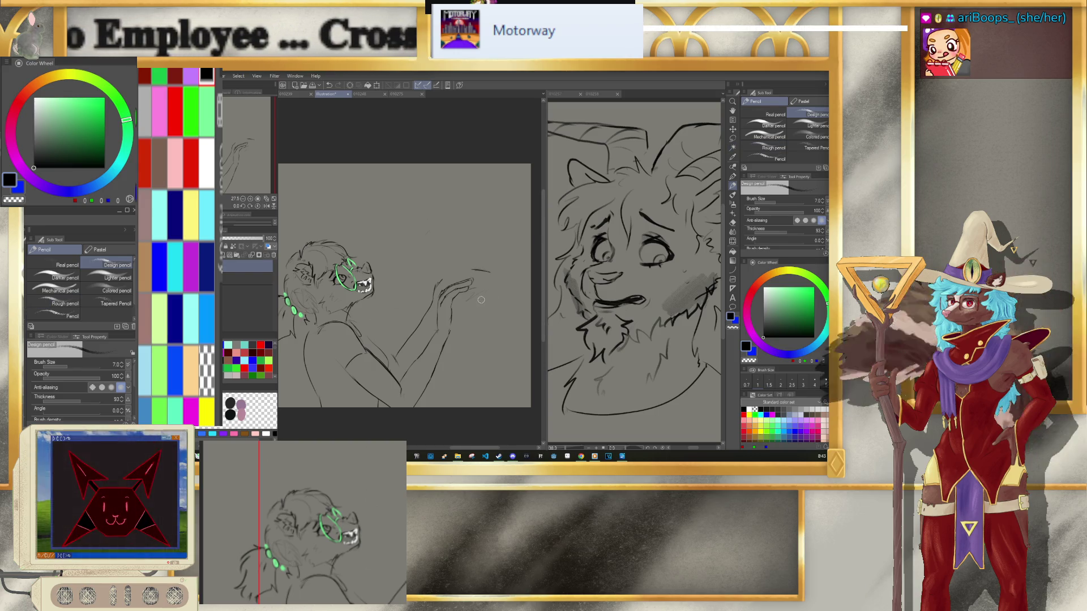
# Step: Lasso-select the hand strokes and rotate them slightly with a Ctrl+T transform
pyautogui.click(732, 140)
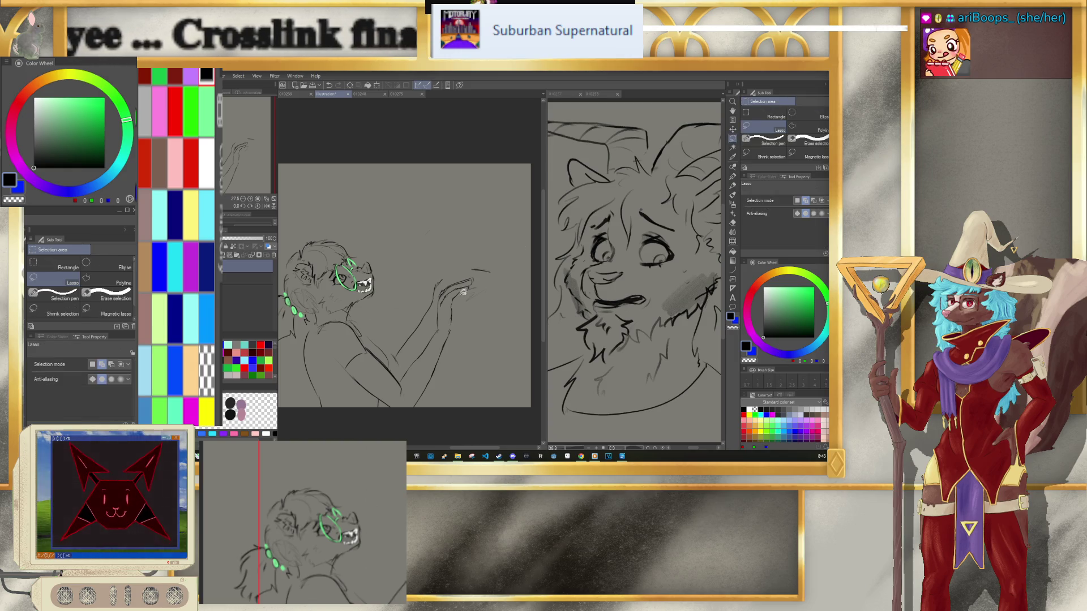
pyautogui.moveTo(478, 270); pyautogui.dragTo(469, 291)
pyautogui.hotkey('ctrl', 't')
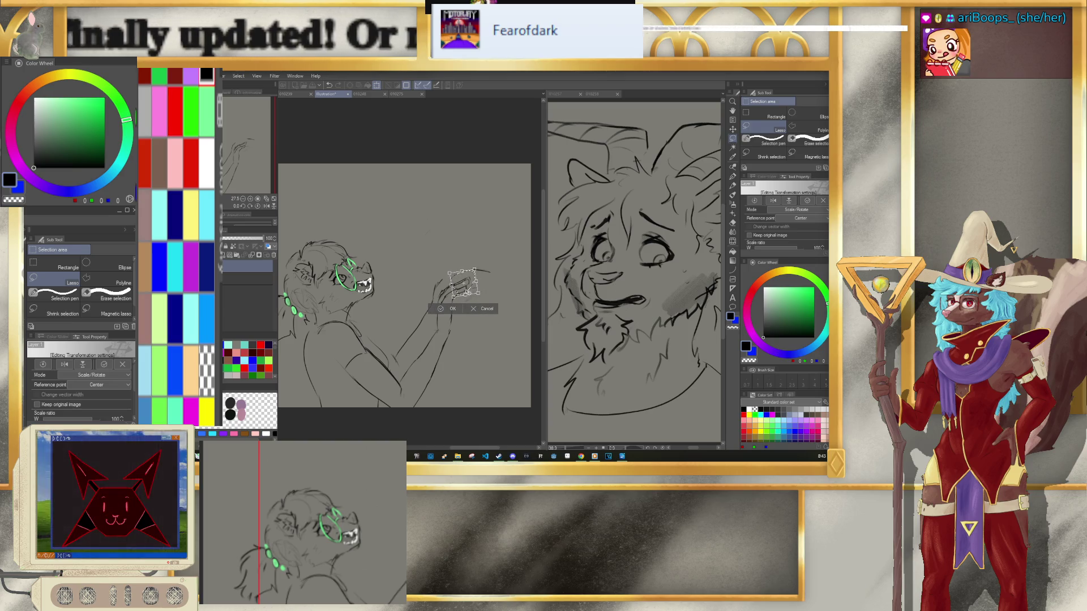
pyautogui.press('Return')
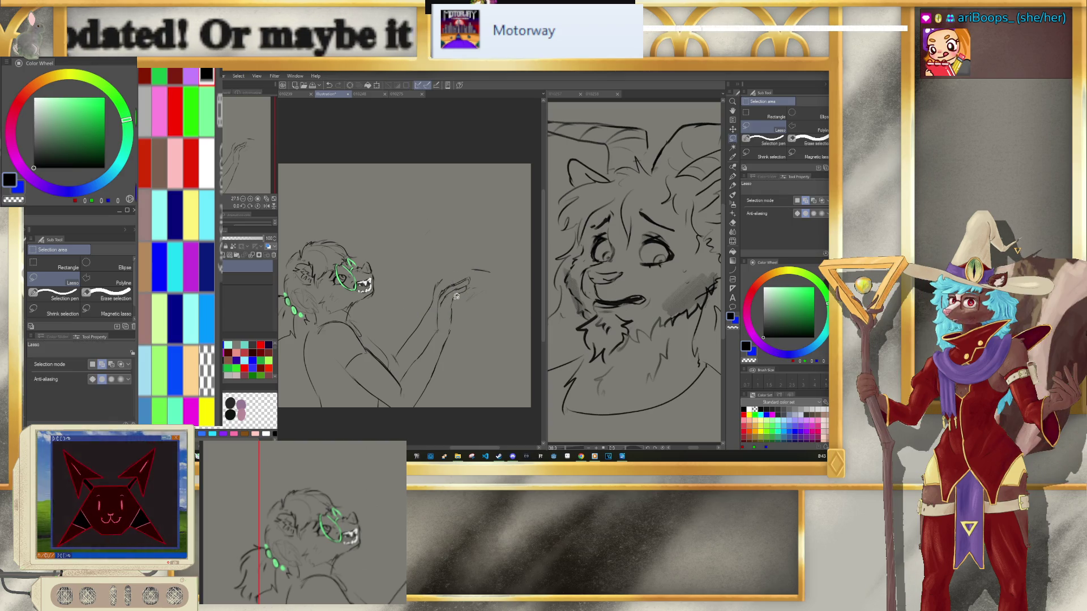
pyautogui.moveTo(476, 273); pyautogui.dragTo(474, 275)
pyautogui.hotkey('ctrl', 't')
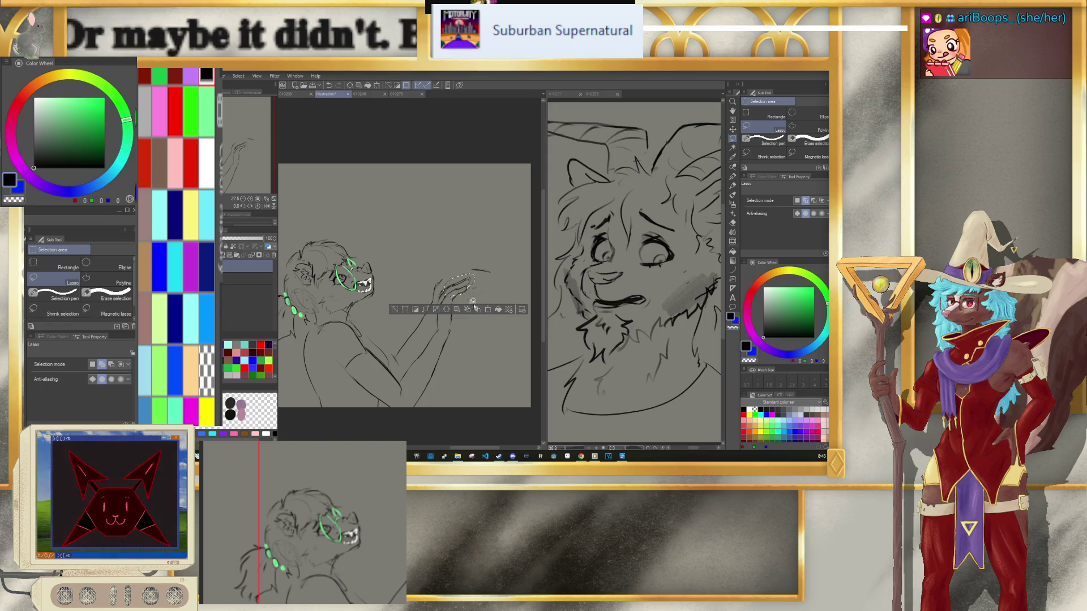
pyautogui.moveTo(478, 286); pyautogui.dragTo(477, 277)
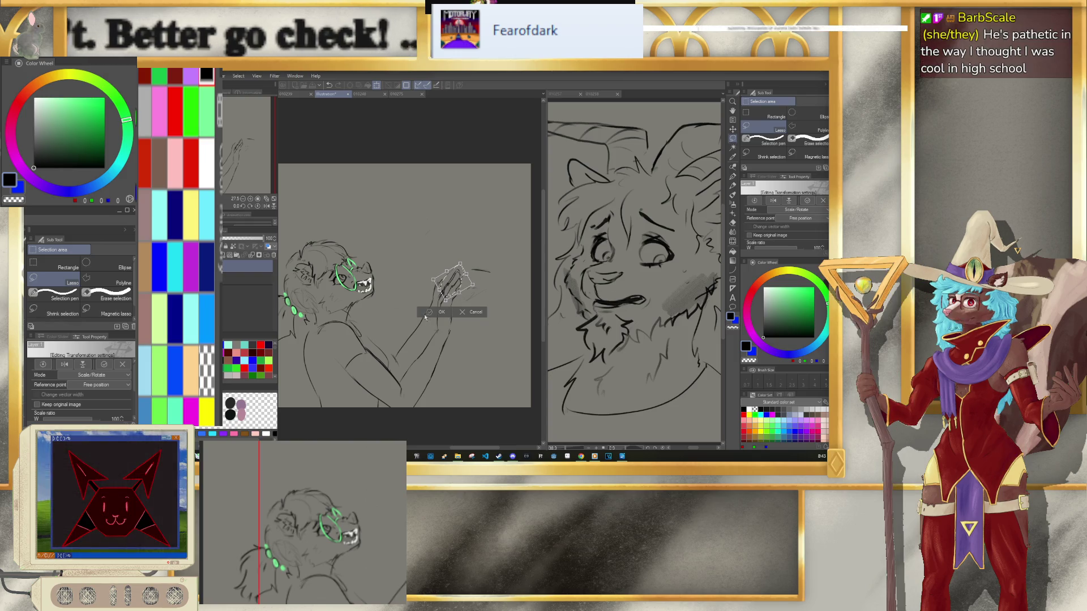
pyautogui.press('Return')
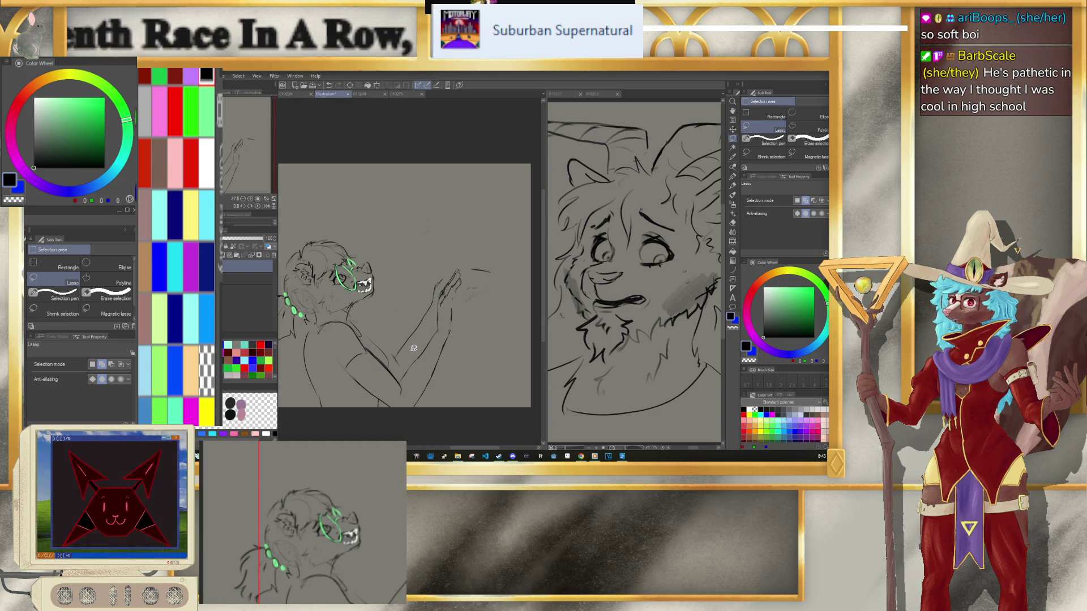
# Step: Redraw the raised hands, alternating between the pencil and the eraser
pyautogui.press('p')
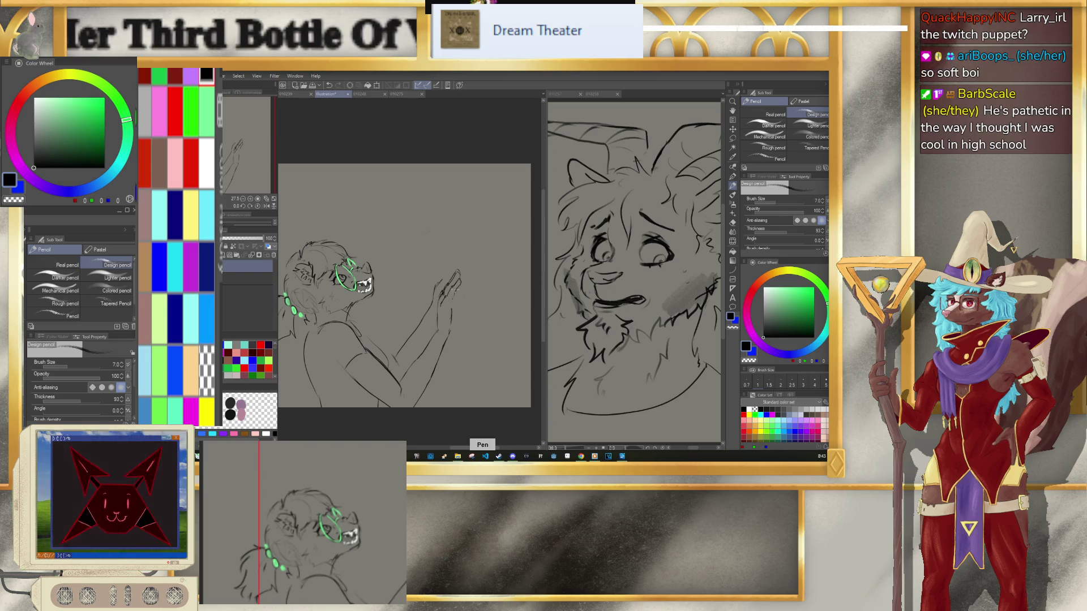
pyautogui.press('e')
pyautogui.press('p')
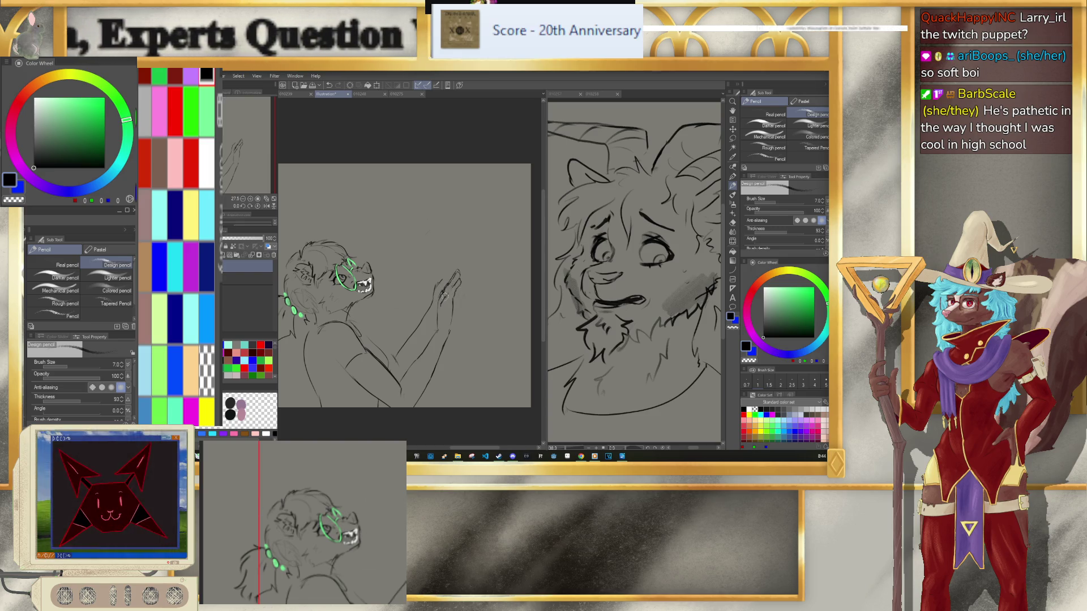
pyautogui.press('p')
pyautogui.press('e')
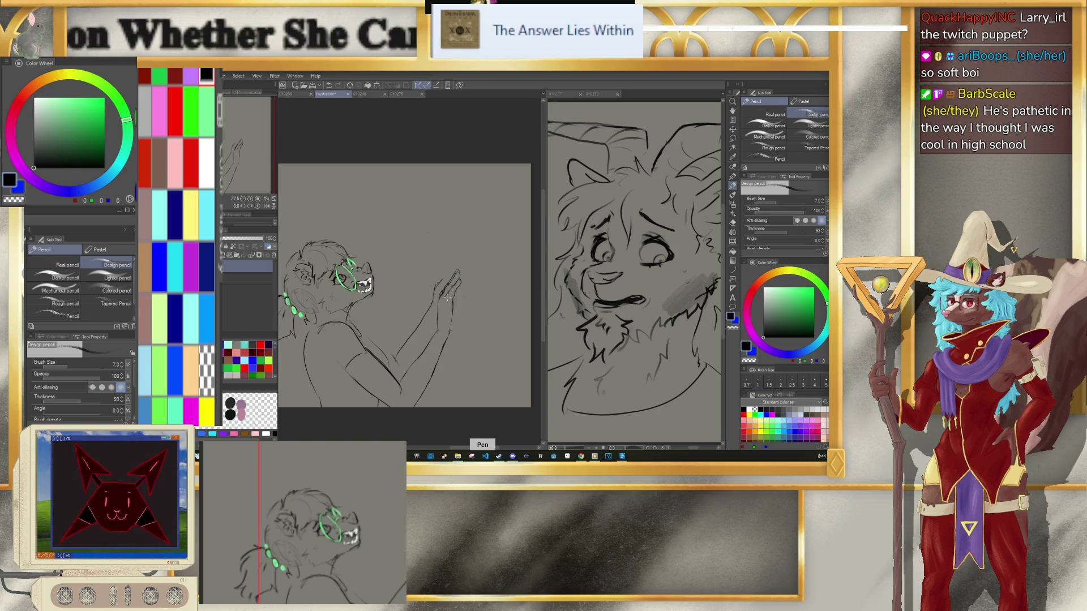
pyautogui.press('e')
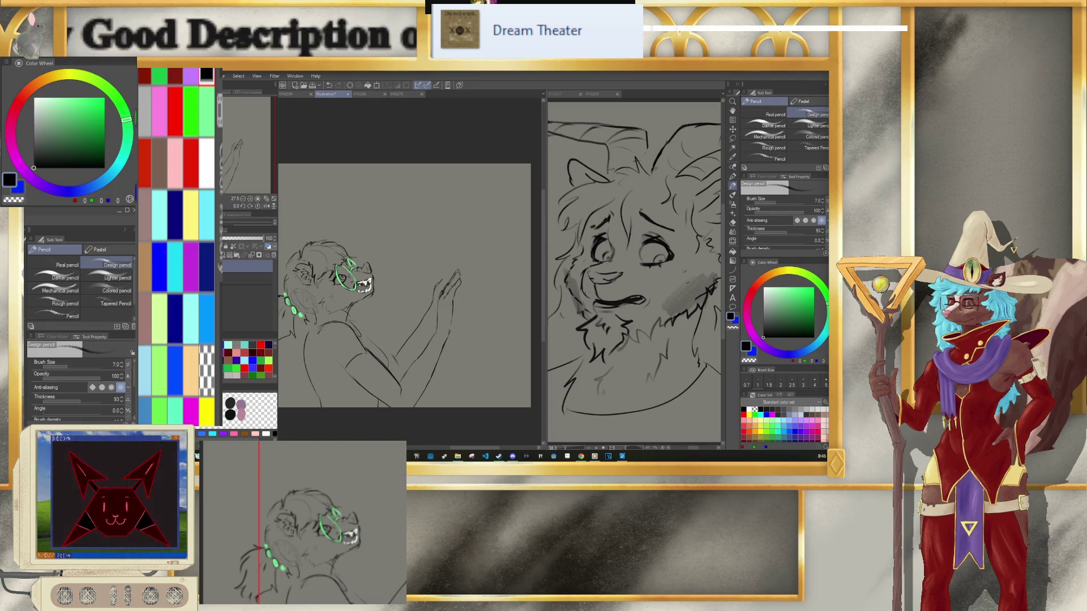
pyautogui.hotkey('alt', 'Tab')
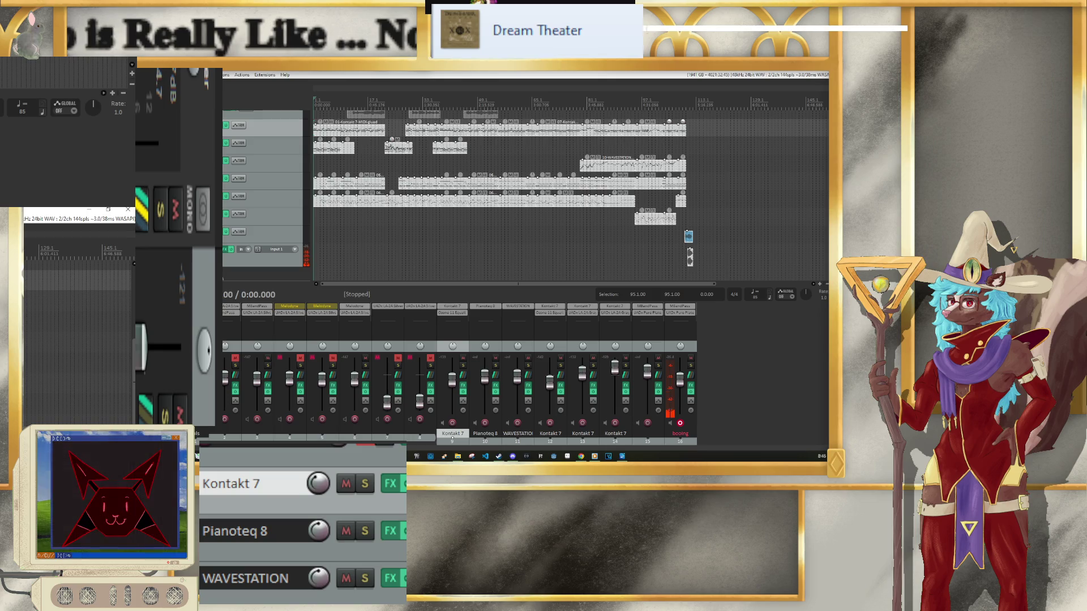
# Step: Start playback of the REAPER music project, then return to Clip Studio Paint
pyautogui.press('space')
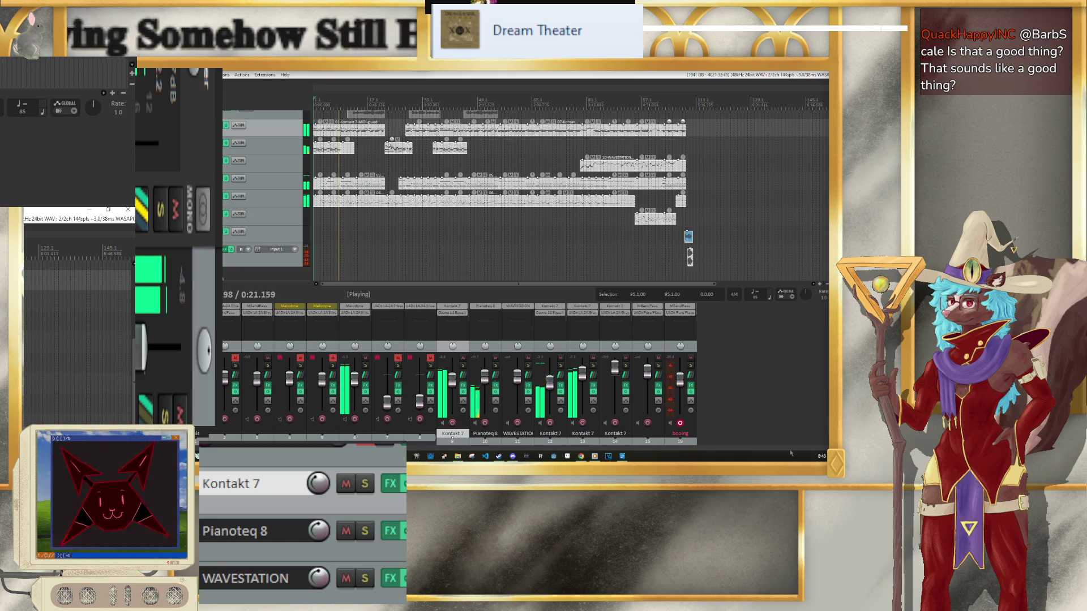
pyautogui.hotkey('alt', 'Tab')
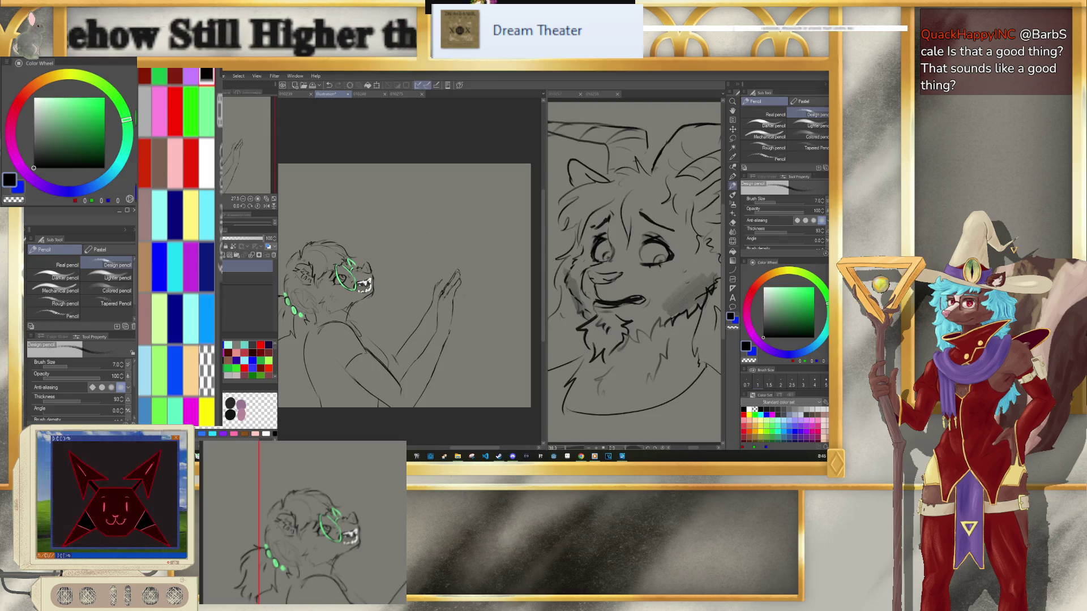
# Step: Open the guitarist sketch file from the file commands
pyautogui.click(222, 75)
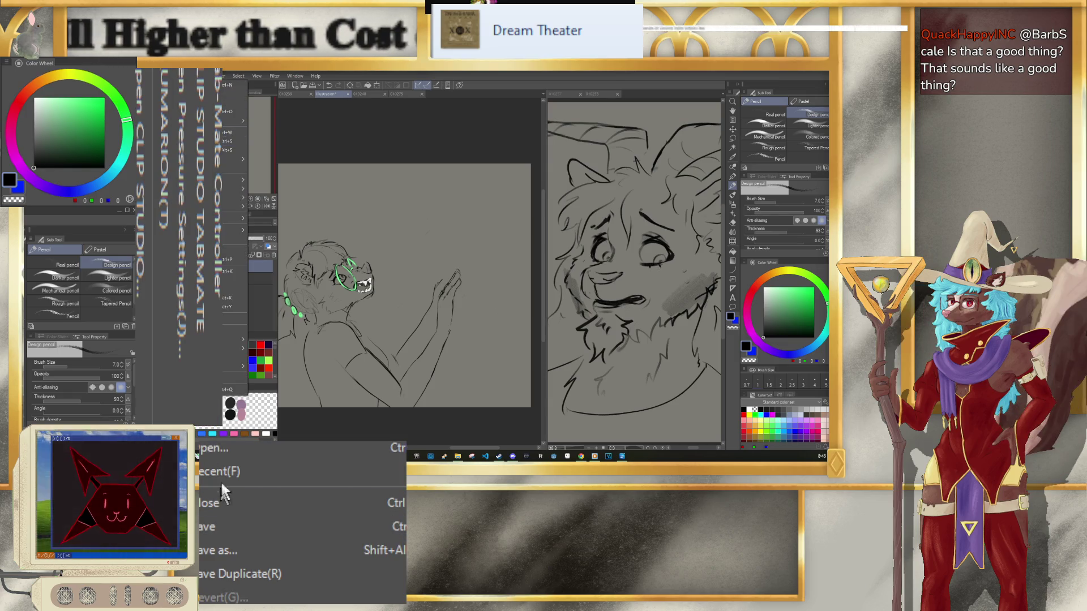
pyautogui.click(161, 112)
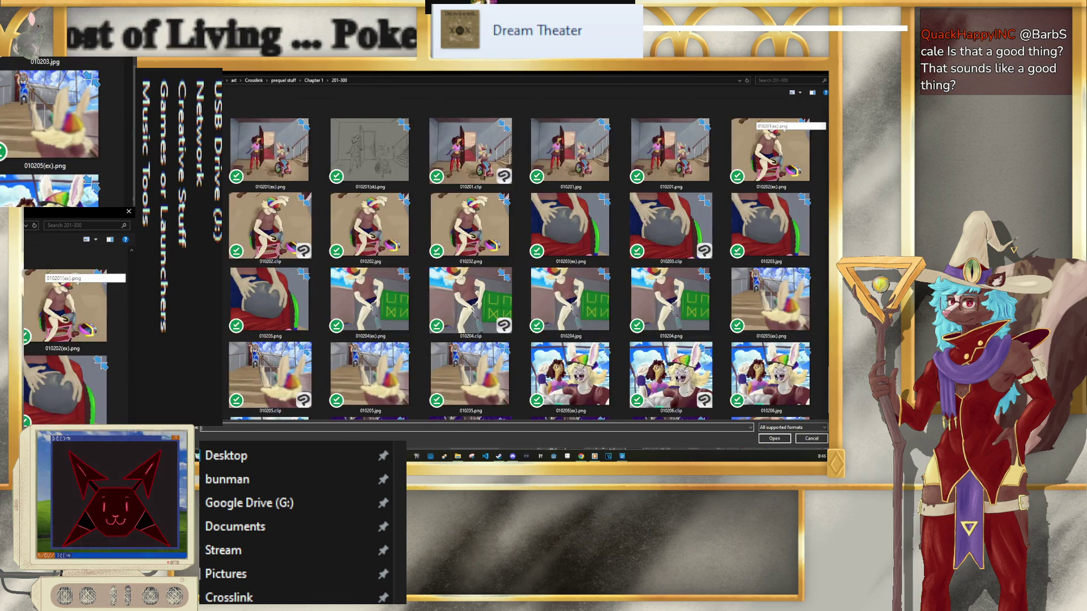
pyautogui.scroll(-5, 527, 266)
pyautogui.doubleClick(400, 392)
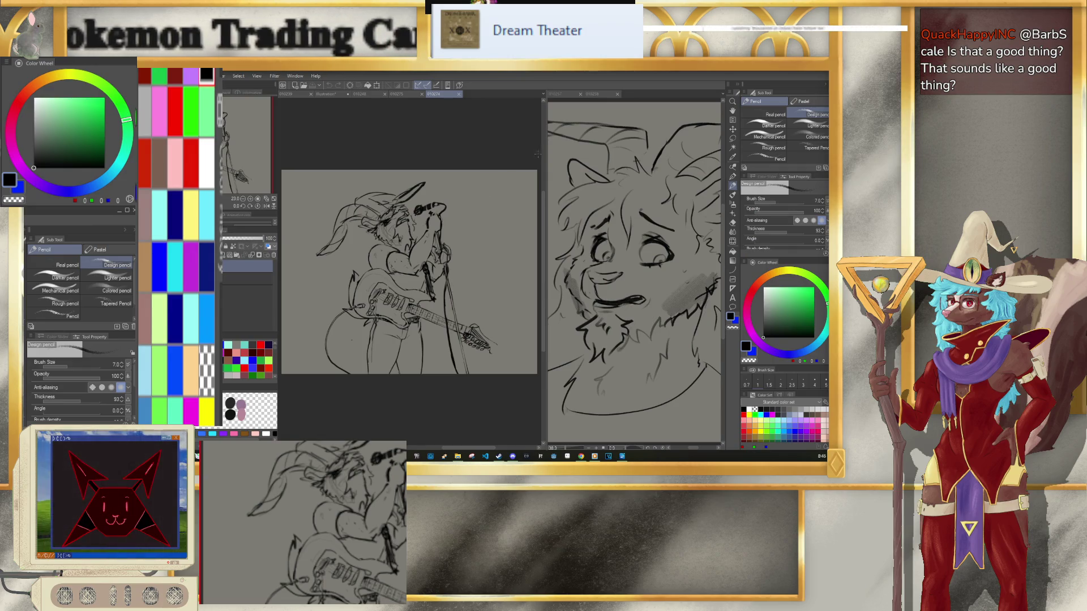
# Step: Merge the split panes into one view showing the guitarist sketch, zoomed and framed
pyautogui.moveTo(547, 159); pyautogui.dragTo(650, 159)
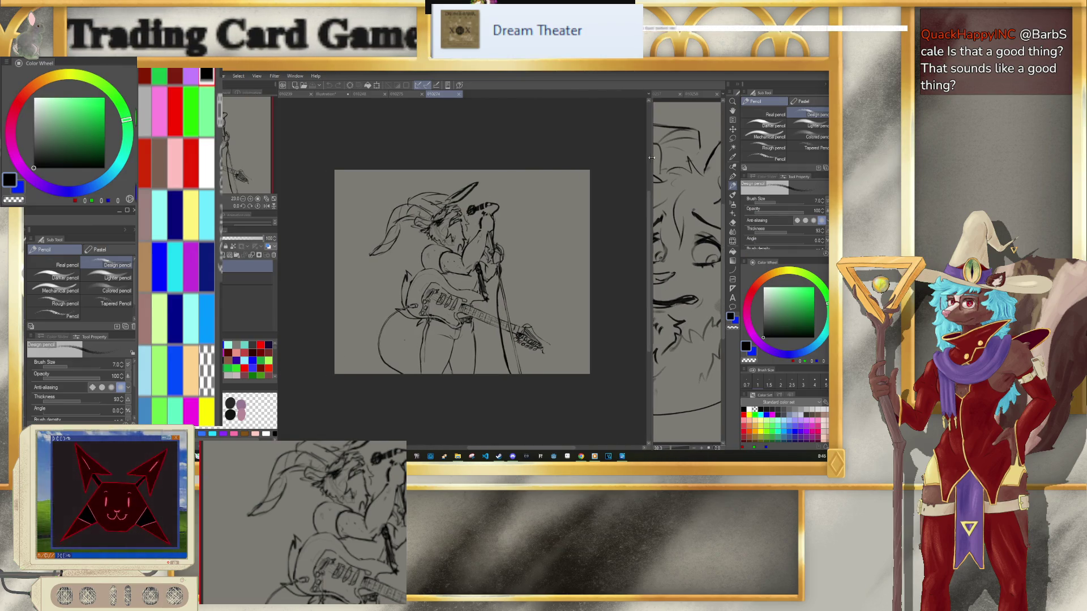
pyautogui.moveTo(593, 96); pyautogui.dragTo(600, 96)
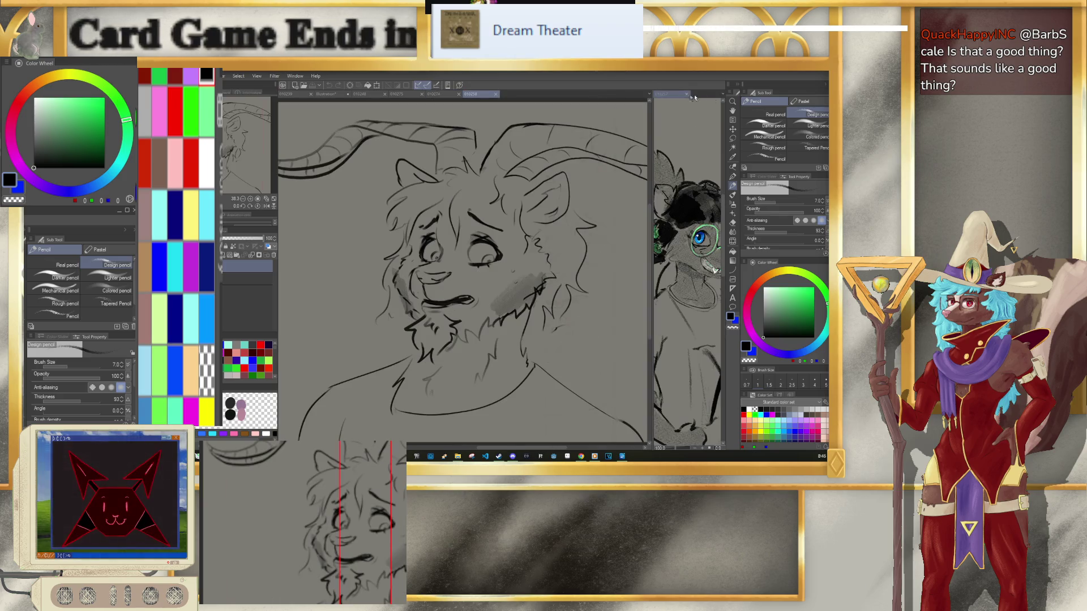
pyautogui.moveTo(671, 97); pyautogui.dragTo(510, 94)
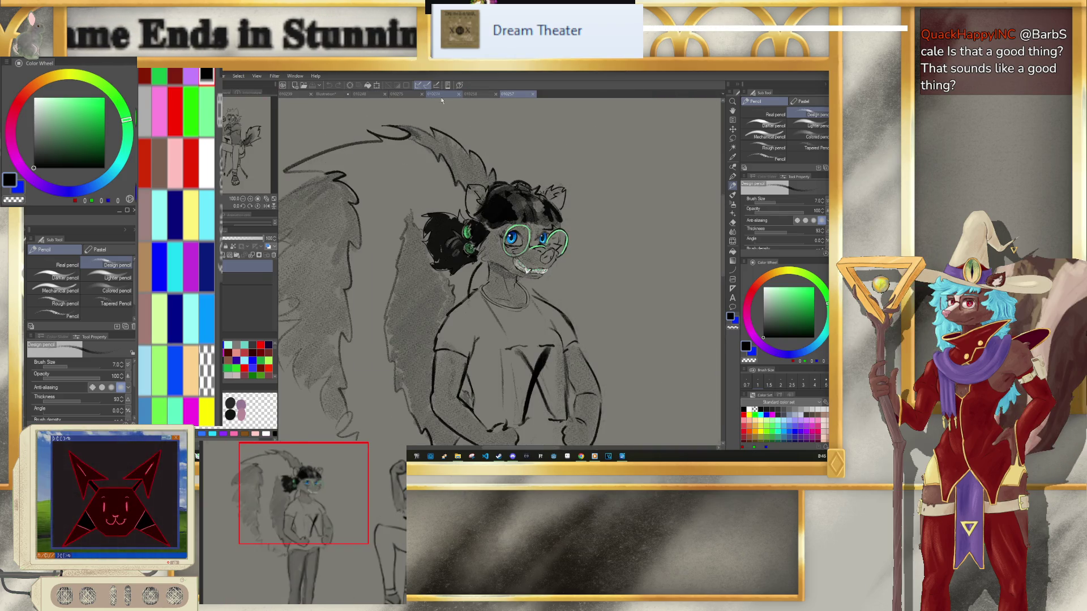
pyautogui.click(435, 94)
pyautogui.scroll(3, 482, 274)
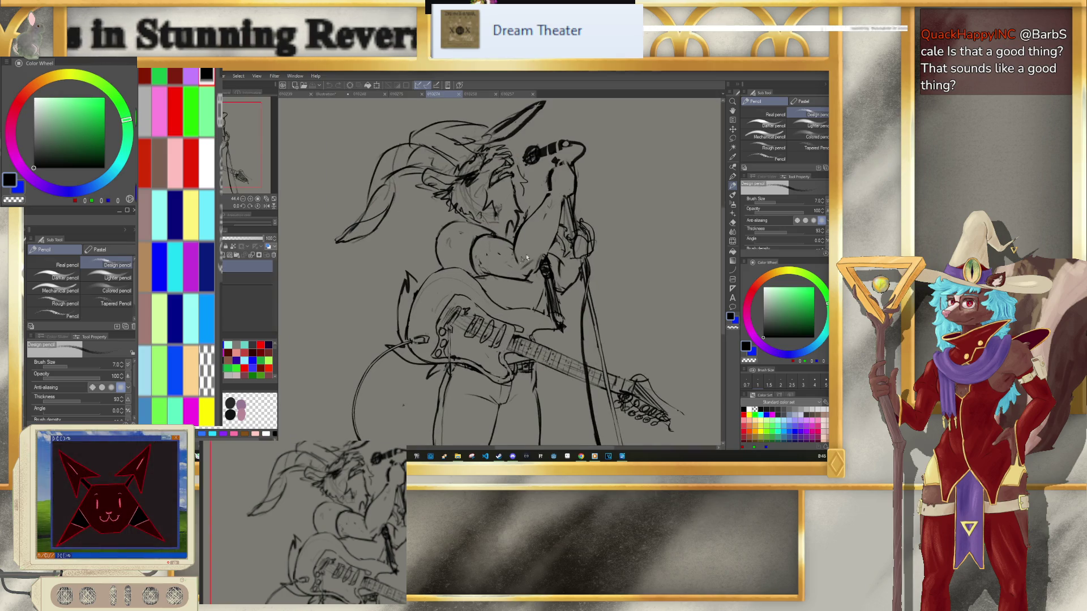
pyautogui.moveTo(693, 175); pyautogui.dragTo(675, 178)
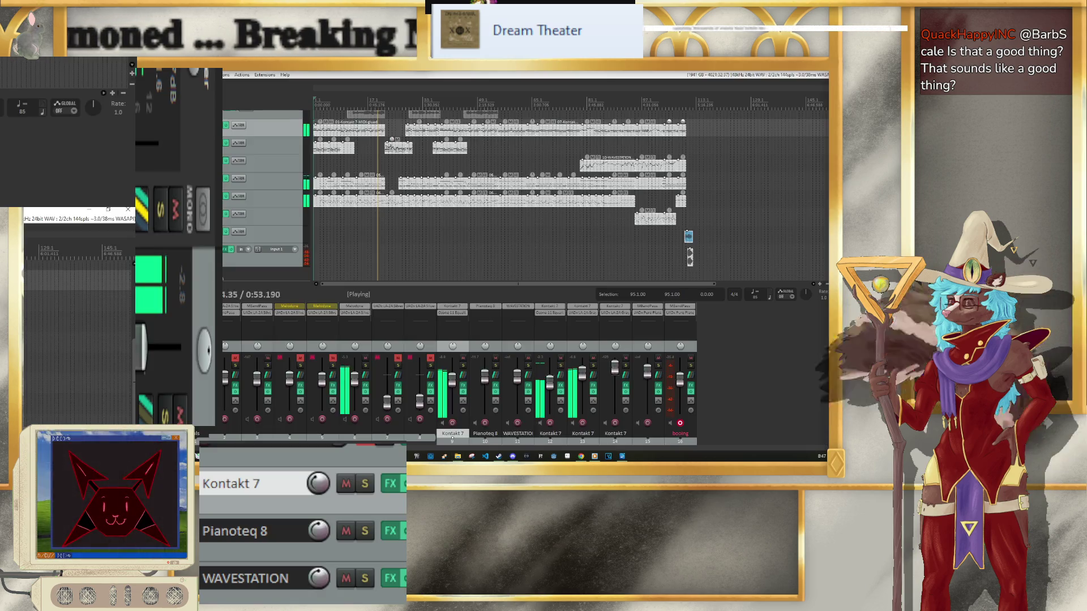
# Step: Zoom REAPER's arrange view and play the song from about the 0:32 mark
pyautogui.scroll(2, 566, 186)
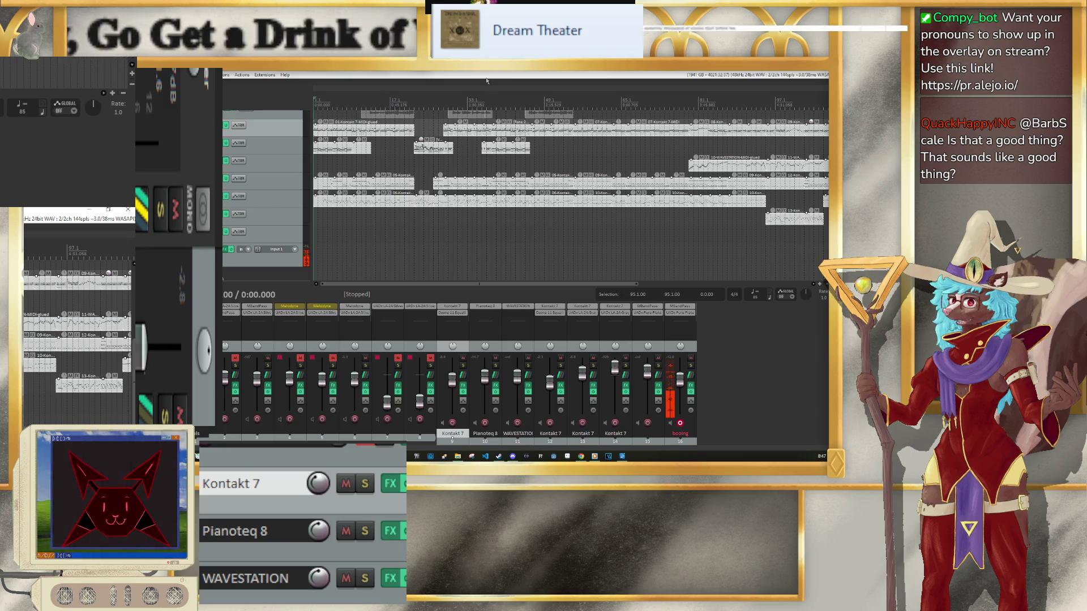
pyautogui.scroll(2, 526, 139)
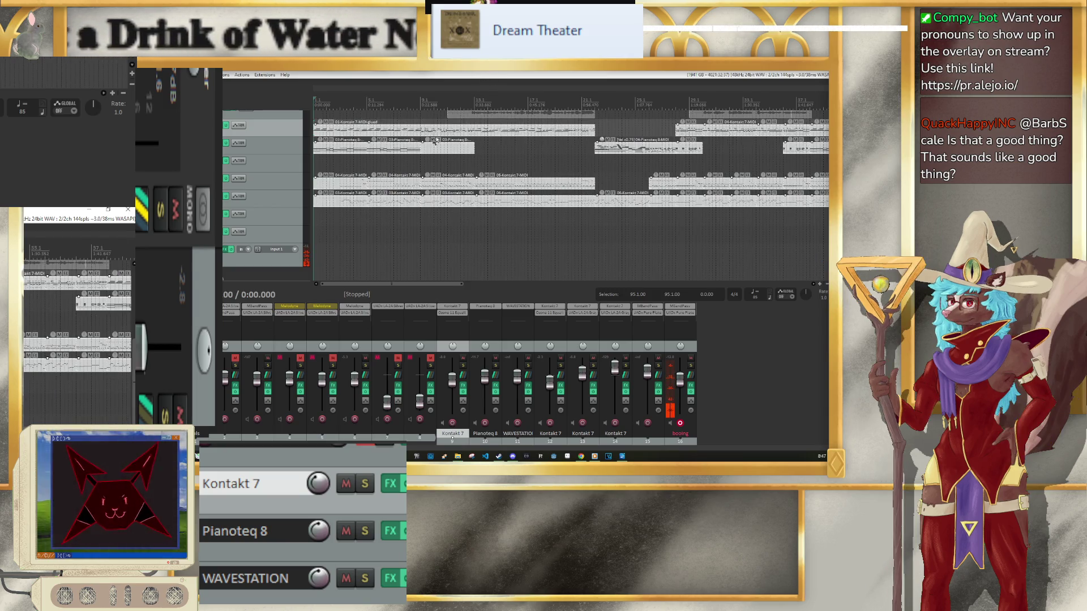
pyautogui.scroll(2, 527, 139)
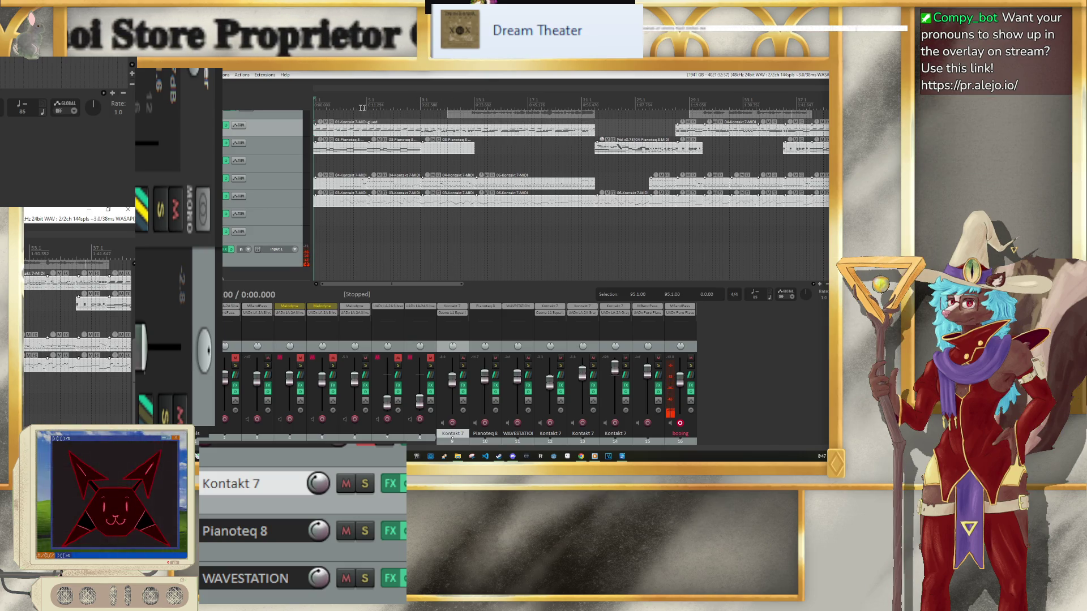
pyautogui.click(463, 103)
pyautogui.press('space')
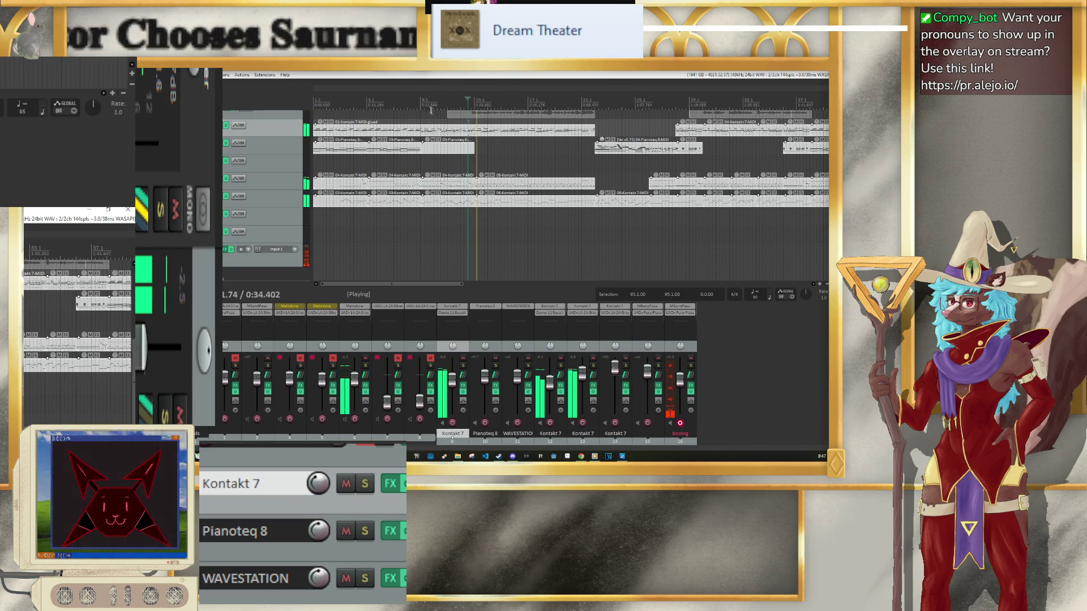
pyautogui.scroll(3, 560, 162)
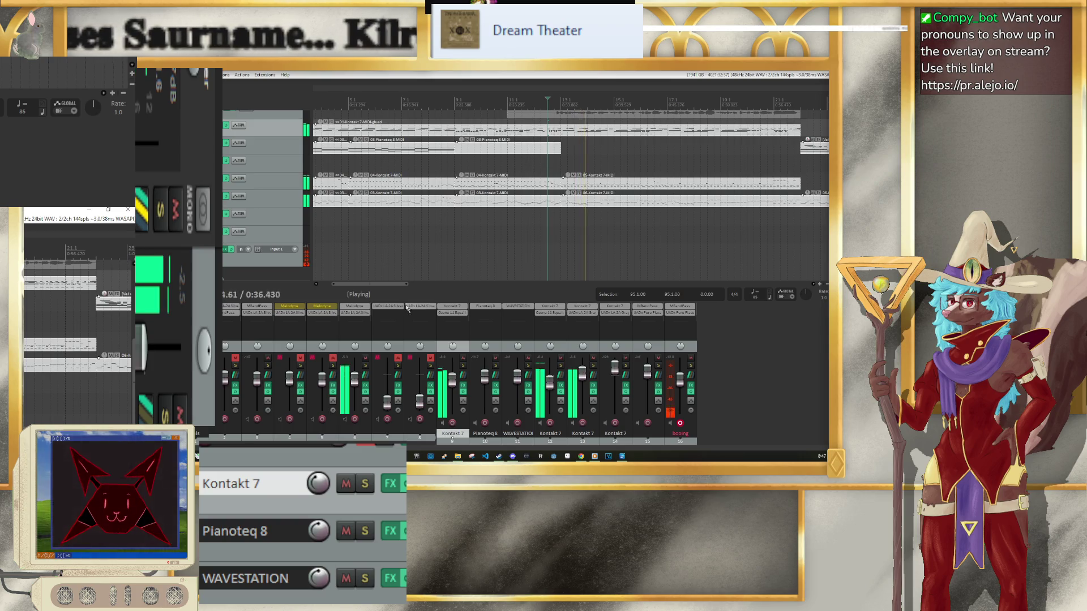
pyautogui.moveTo(389, 283); pyautogui.dragTo(421, 284)
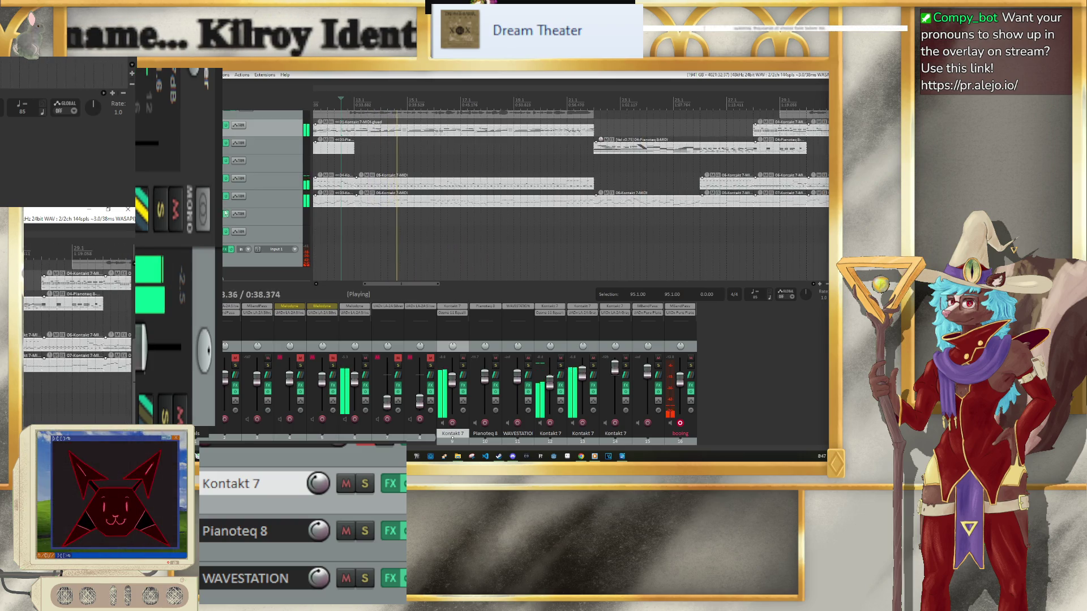
pyautogui.scroll(3, 387, 176)
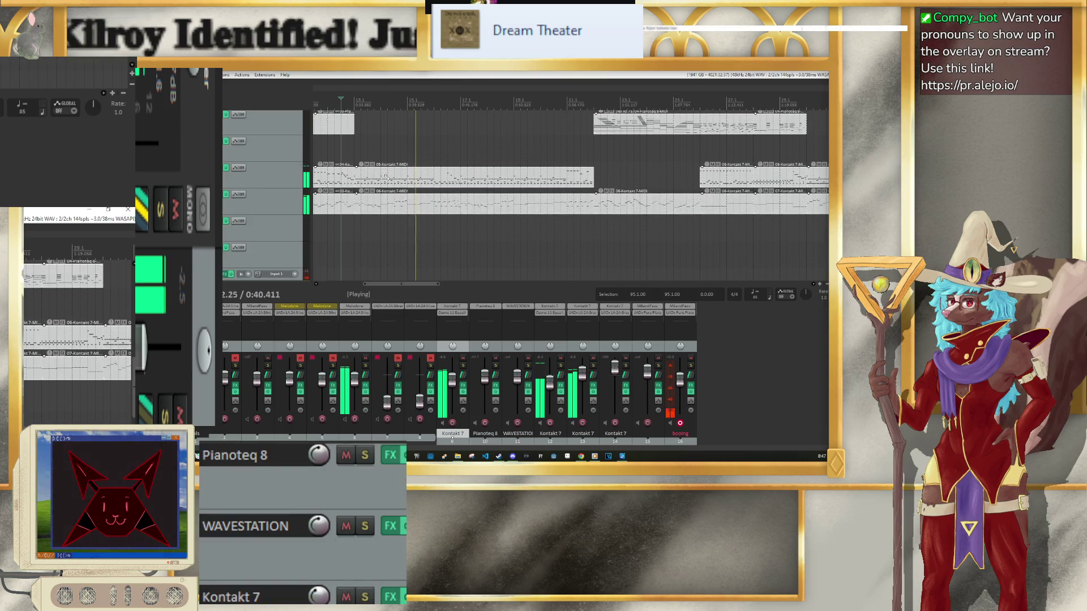
# Step: Scroll through the tracks and disarm recording on the 'booing' track
pyautogui.scroll(5, 249, 198)
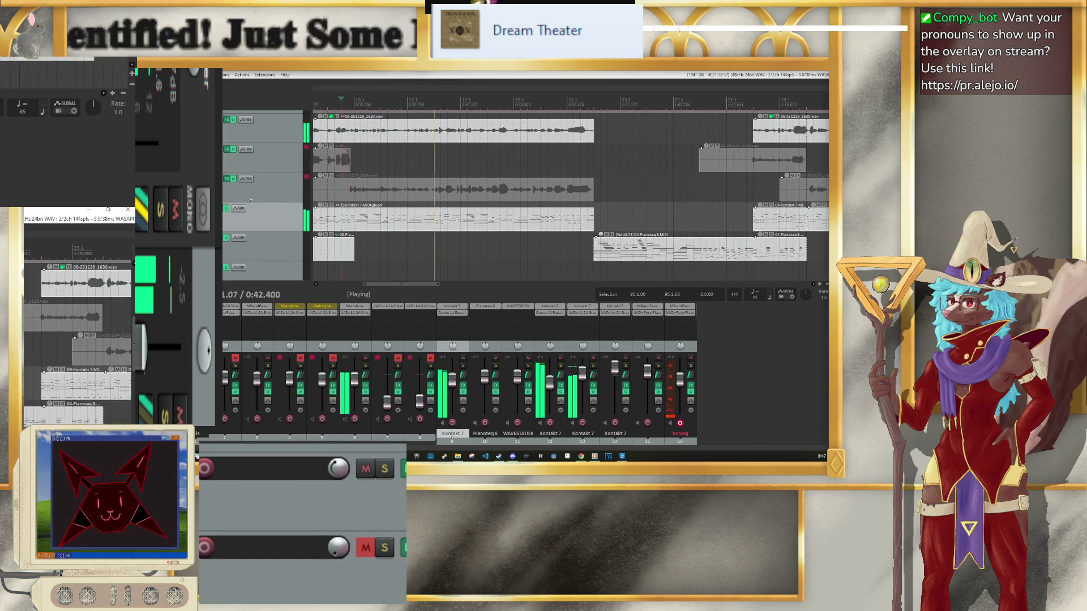
pyautogui.scroll(1, 253, 205)
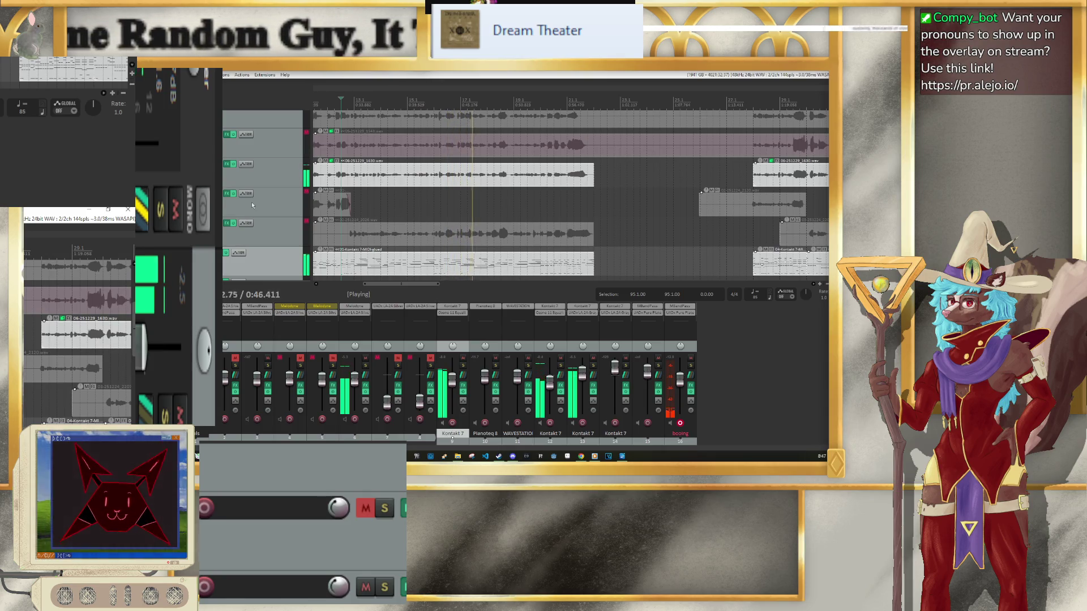
pyautogui.scroll(-3, 253, 205)
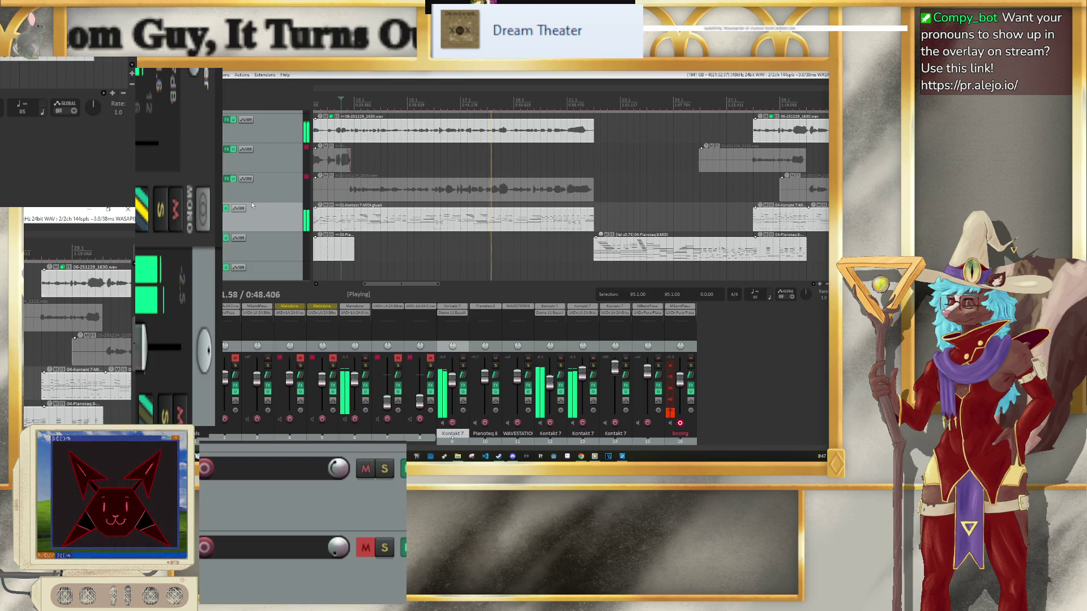
pyautogui.scroll(-4, 253, 205)
pyautogui.scroll(-1, 252, 205)
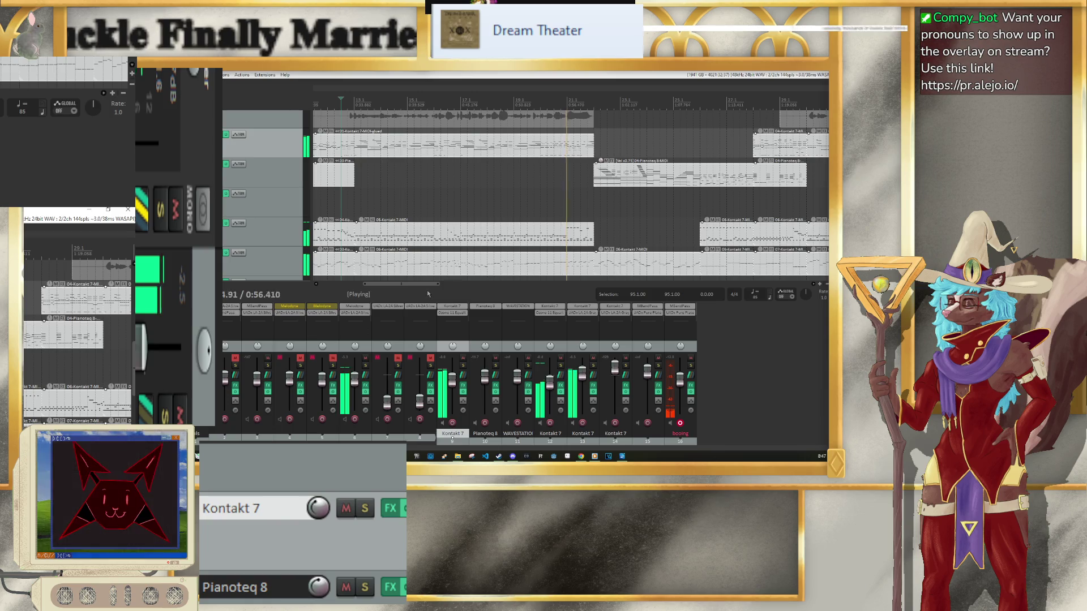
pyautogui.moveTo(429, 284); pyautogui.dragTo(458, 288)
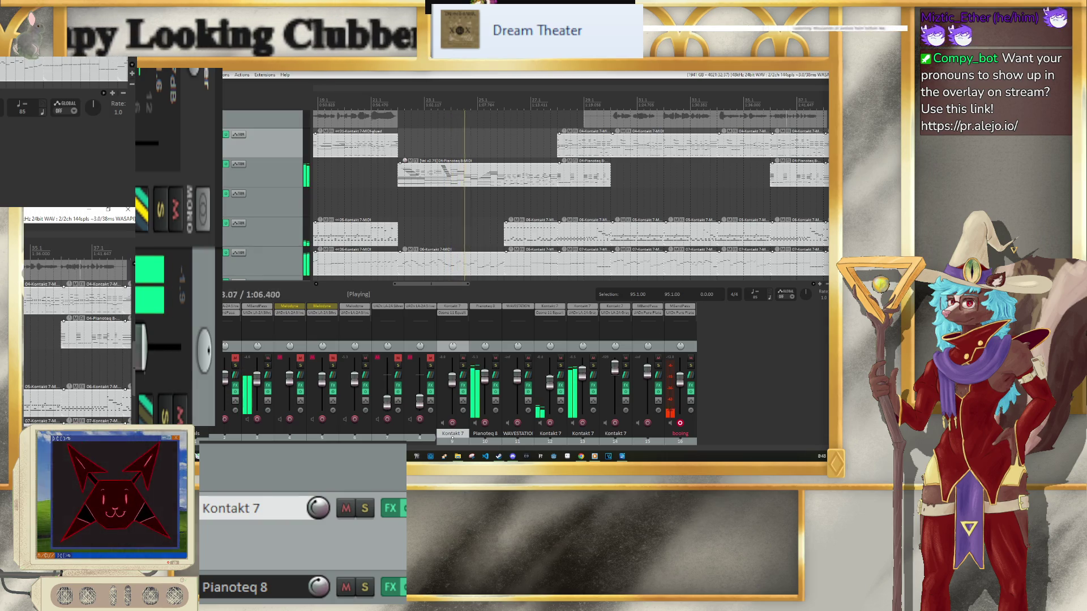
pyautogui.click(680, 423)
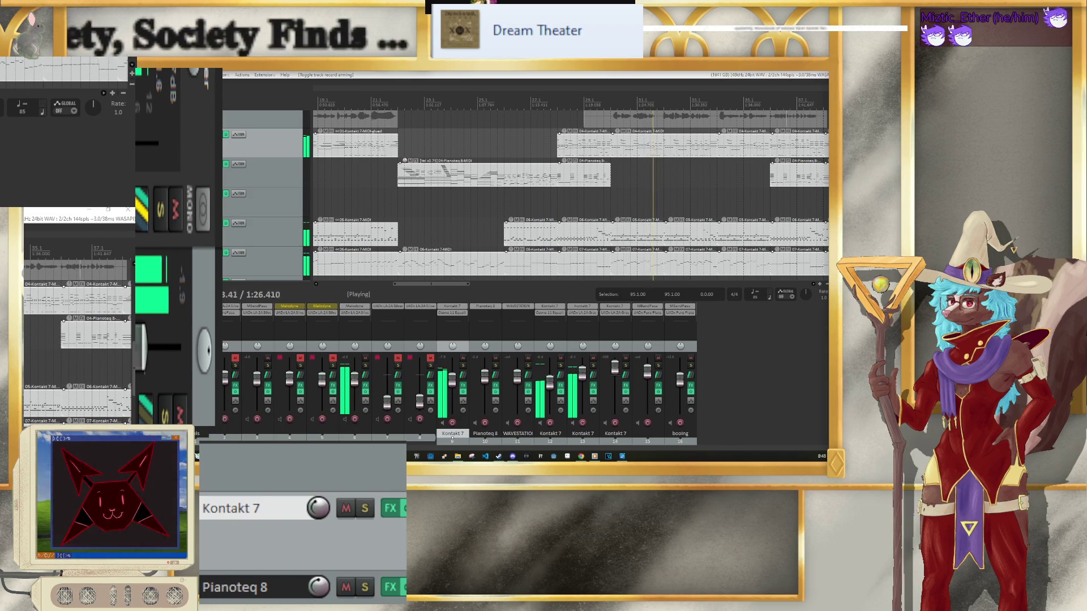
# Step: Bring up the 'p27 d2' document, scroll to the lyrics and select the start of 'As you take'
pyautogui.moveTo(264, 457)
pyautogui.click(260, 420)
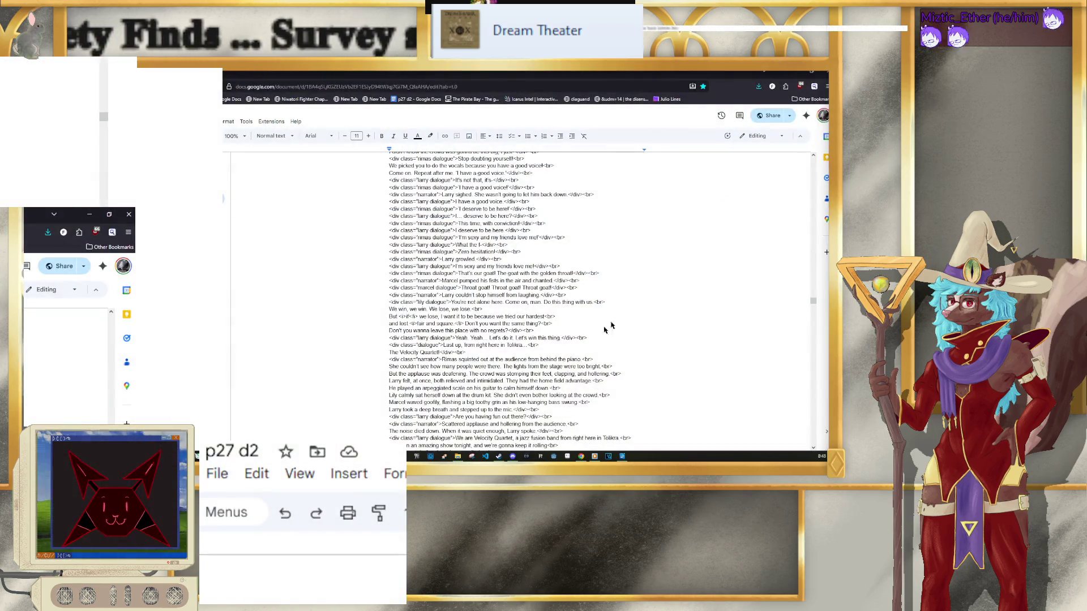
pyautogui.scroll(-5, 615, 293)
pyautogui.scroll(-20, 615, 292)
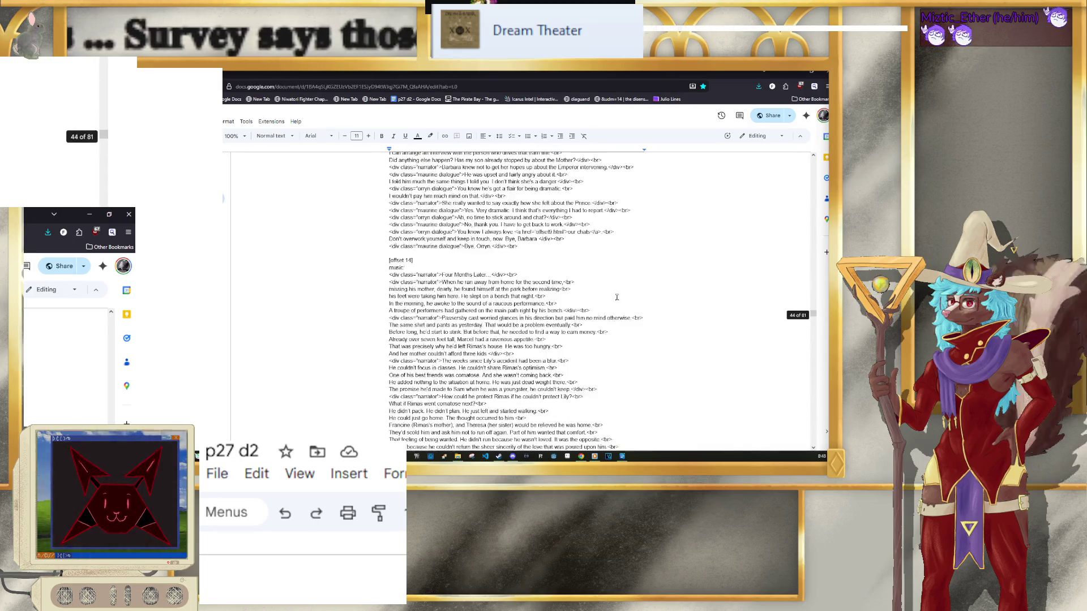
pyautogui.scroll(-20, 623, 299)
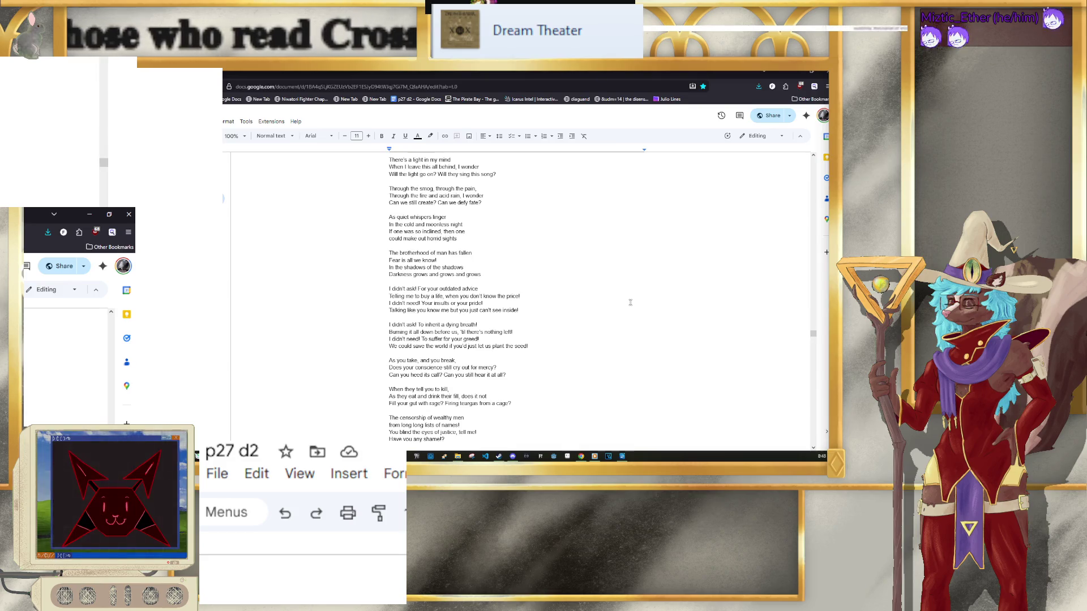
pyautogui.scroll(-5, 631, 302)
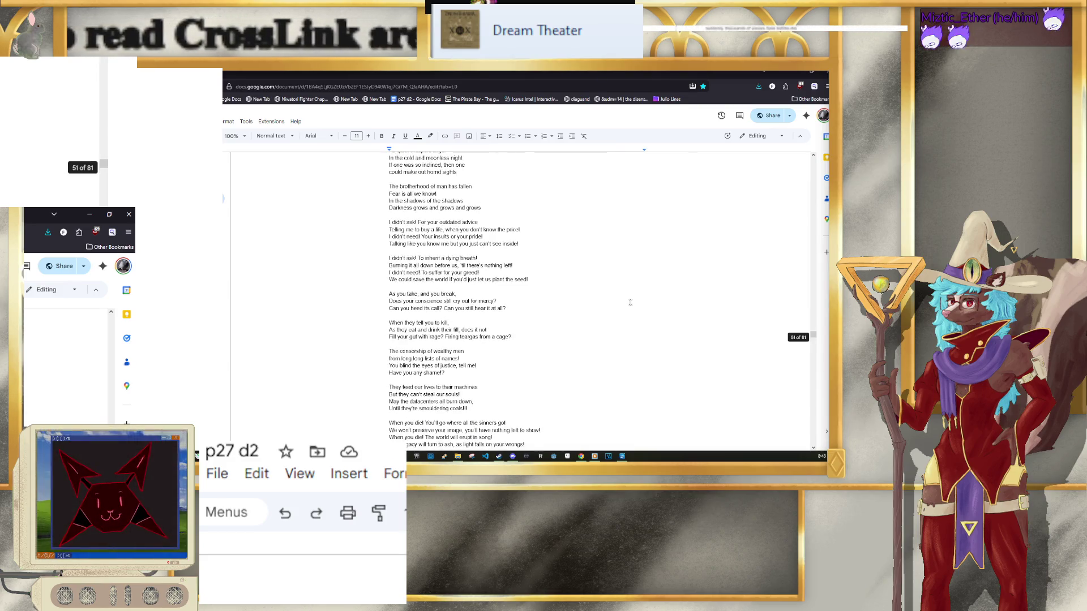
pyautogui.scroll(-5, 630, 302)
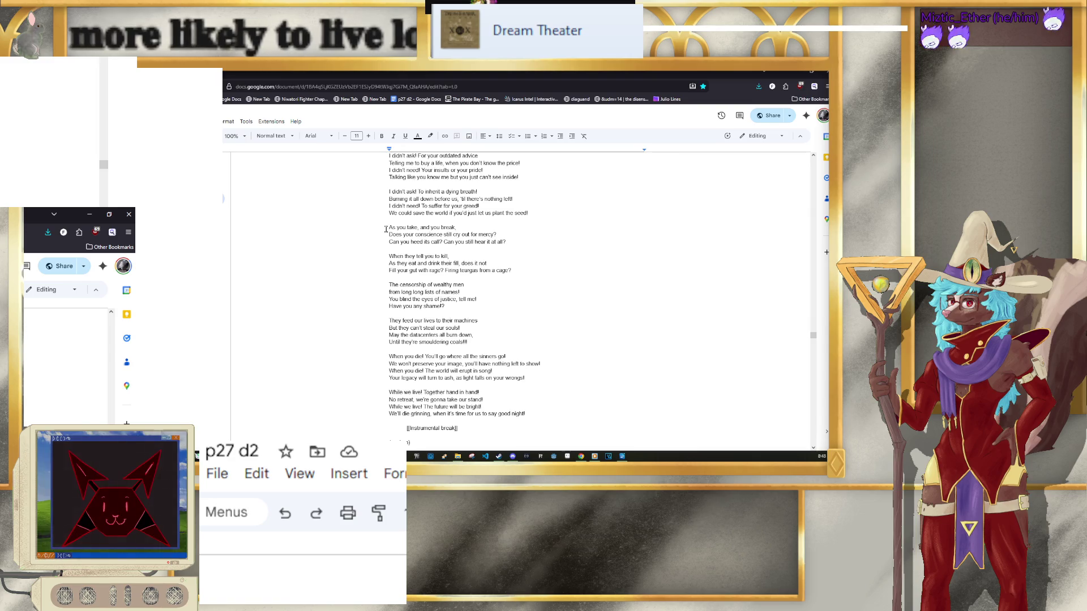
pyautogui.moveTo(386, 229); pyautogui.dragTo(451, 228)
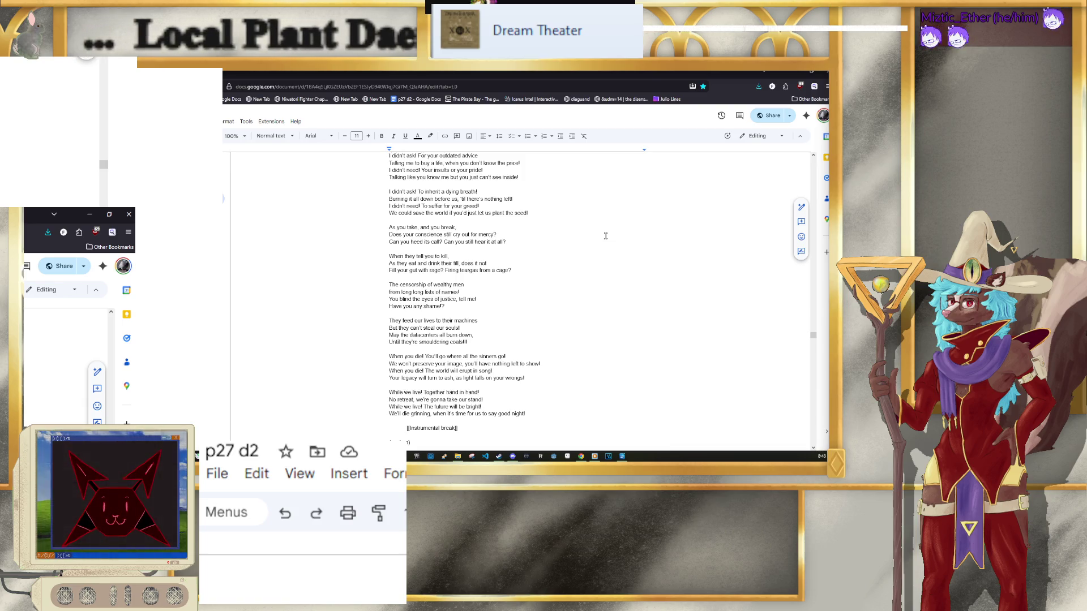
# Step: Enlarge the page and step down from 'Can you still hear it at all?' to 'from long long lists'
pyautogui.hotkey('ctrl', '+')
pyautogui.hotkey('ctrl', '+')
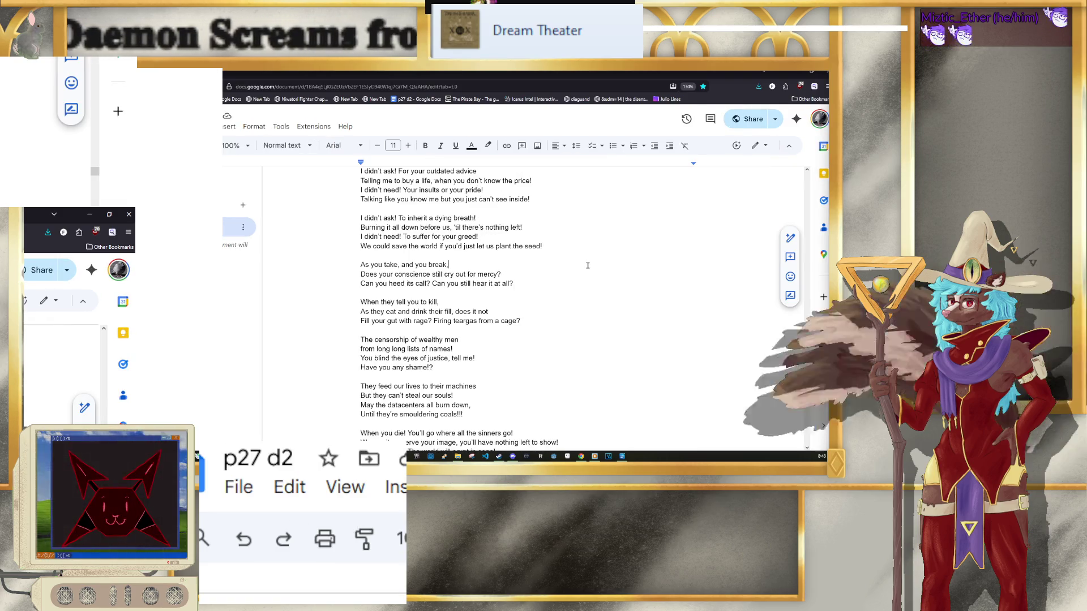
pyautogui.click(569, 277)
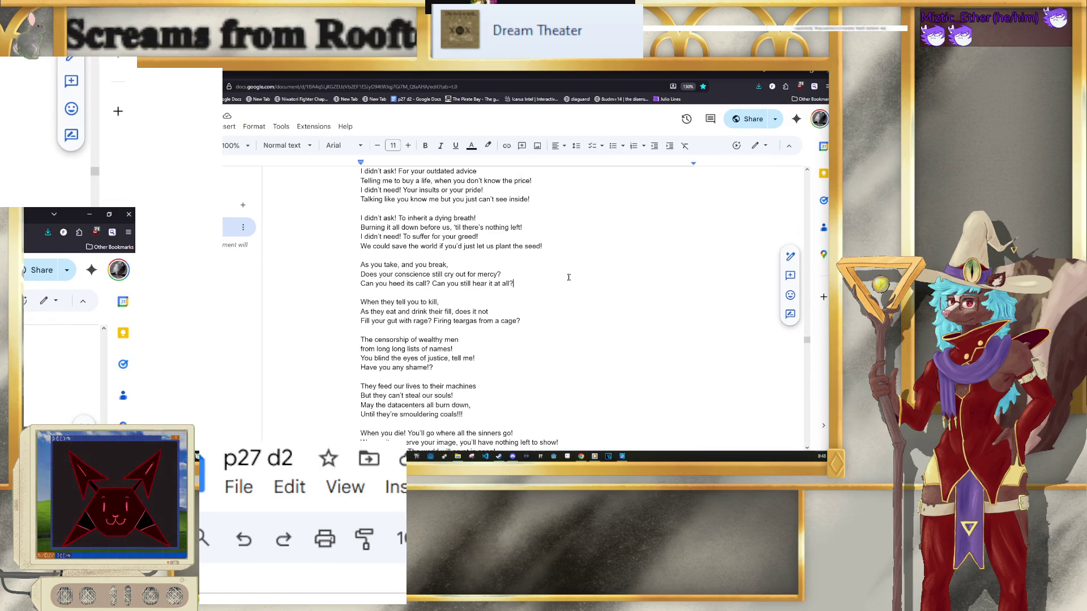
pyautogui.press('Down')
pyautogui.press('Down')
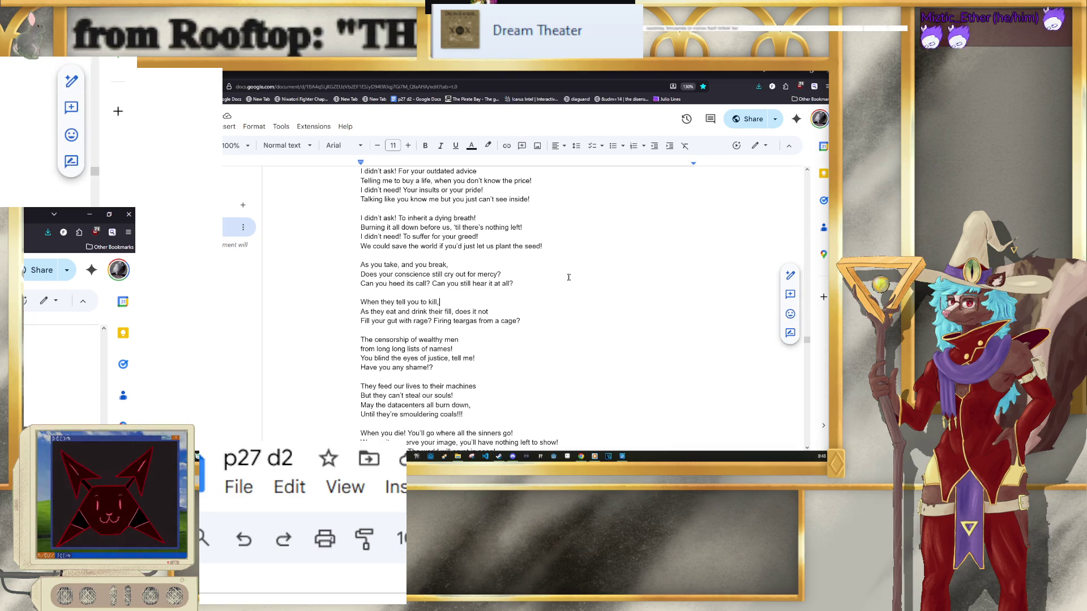
pyautogui.press('Down')
pyautogui.press('Down')
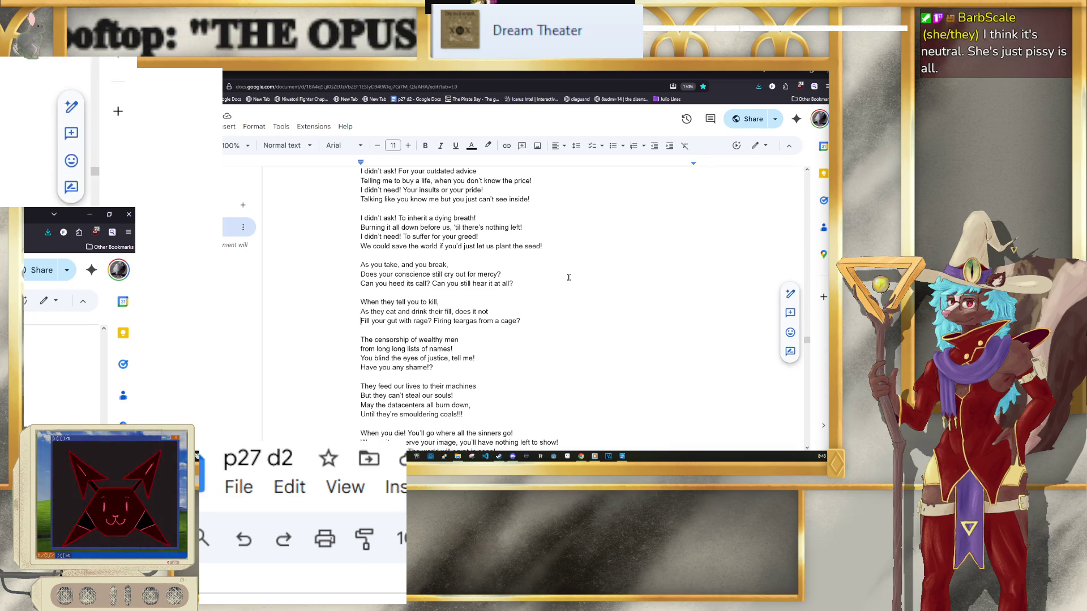
pyautogui.press('Left')
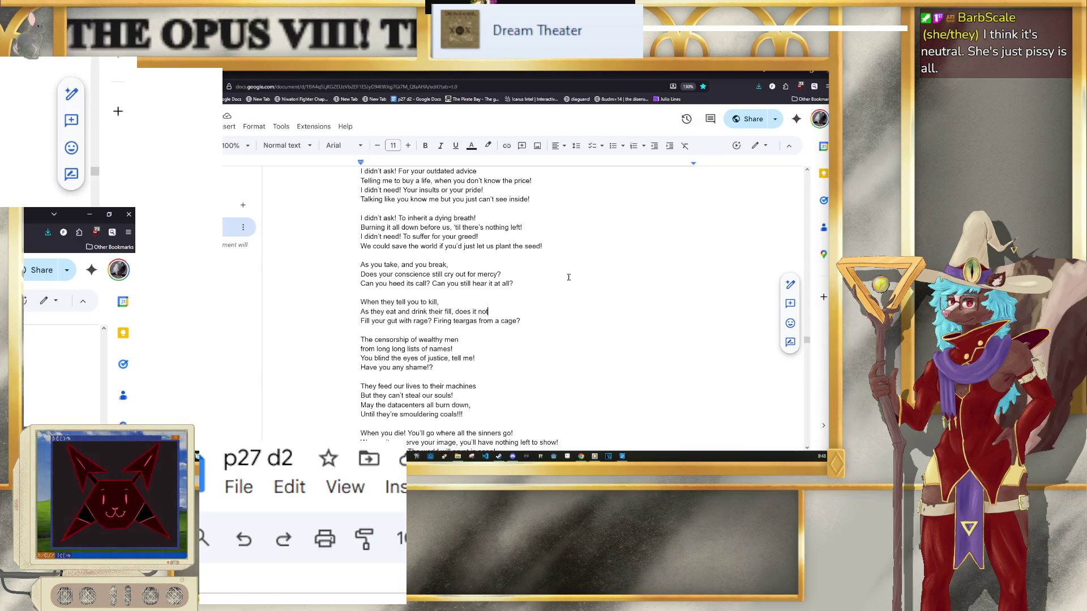
pyautogui.press('Down')
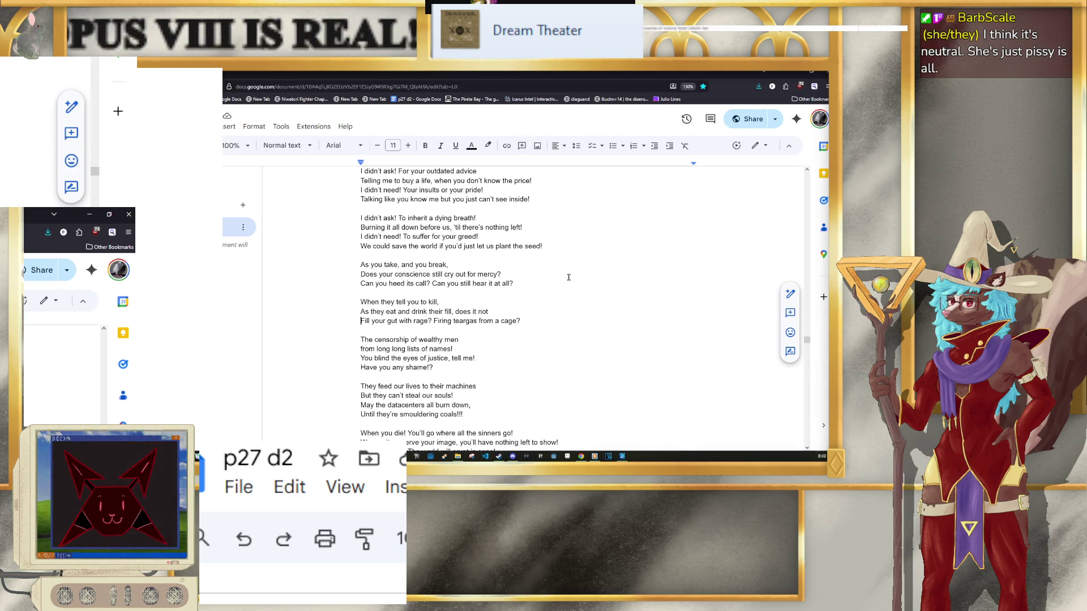
pyautogui.press('Down')
pyautogui.press('Down')
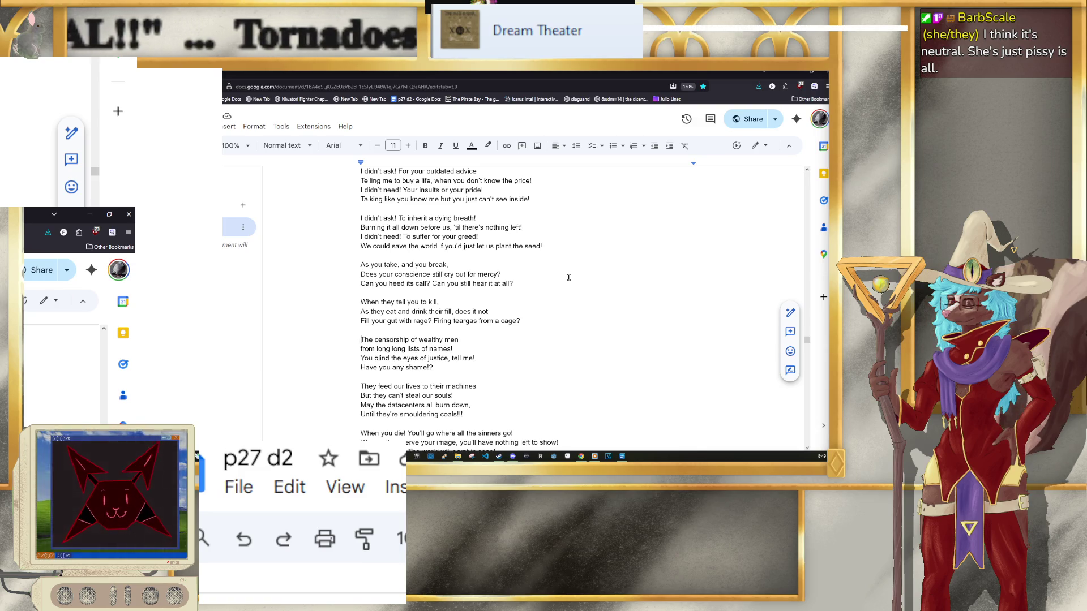
pyautogui.press('Down')
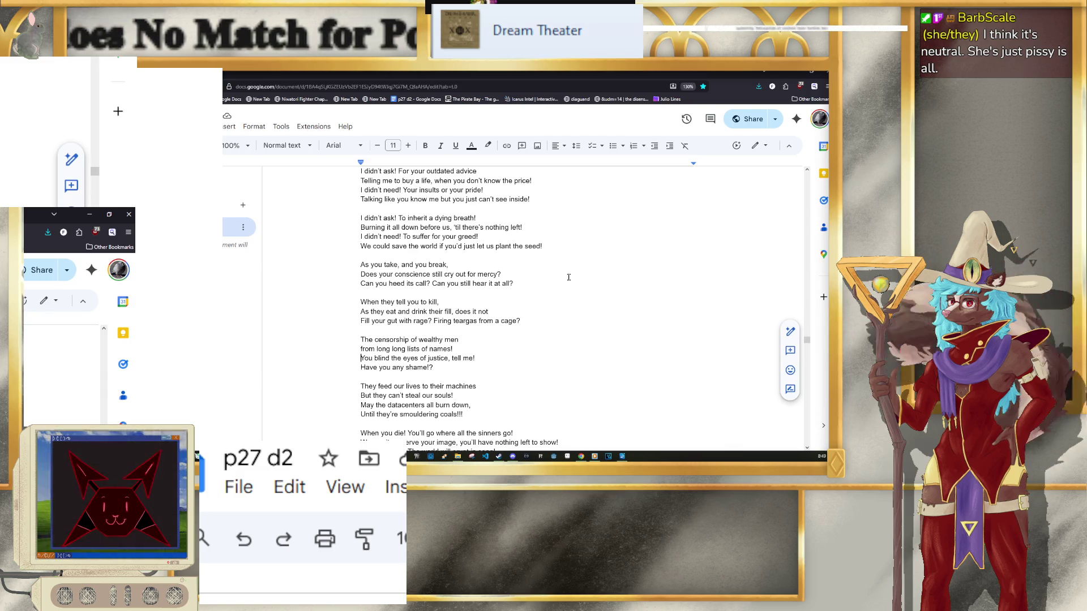
# Step: Step down through the lyrics past 'Have you any shame', 'May the datacenters' and 'Your legacy'
pyautogui.press('Down')
pyautogui.press('Down')
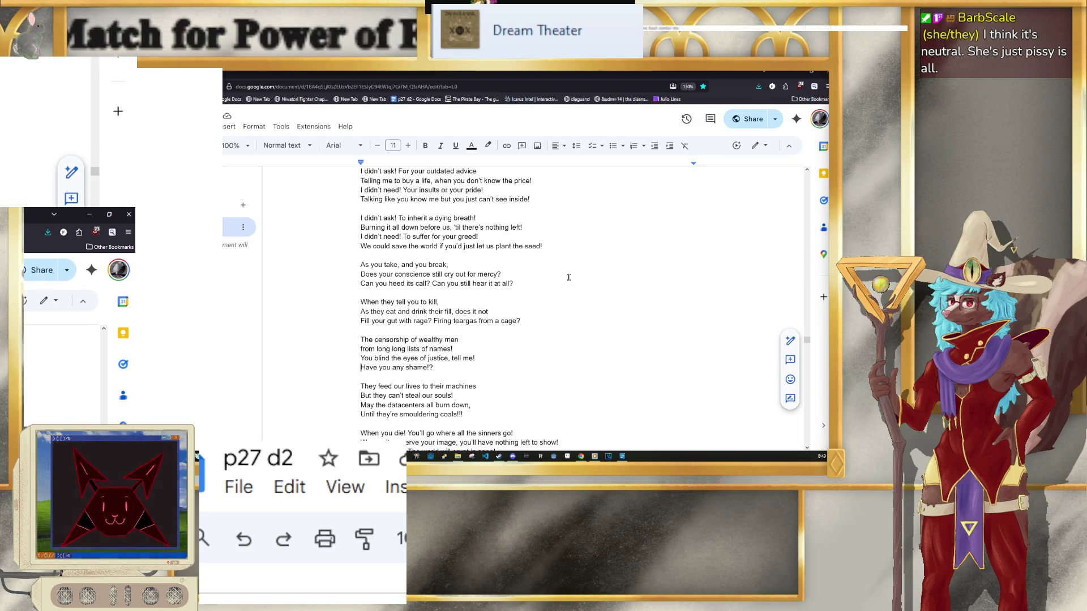
pyautogui.press('Down')
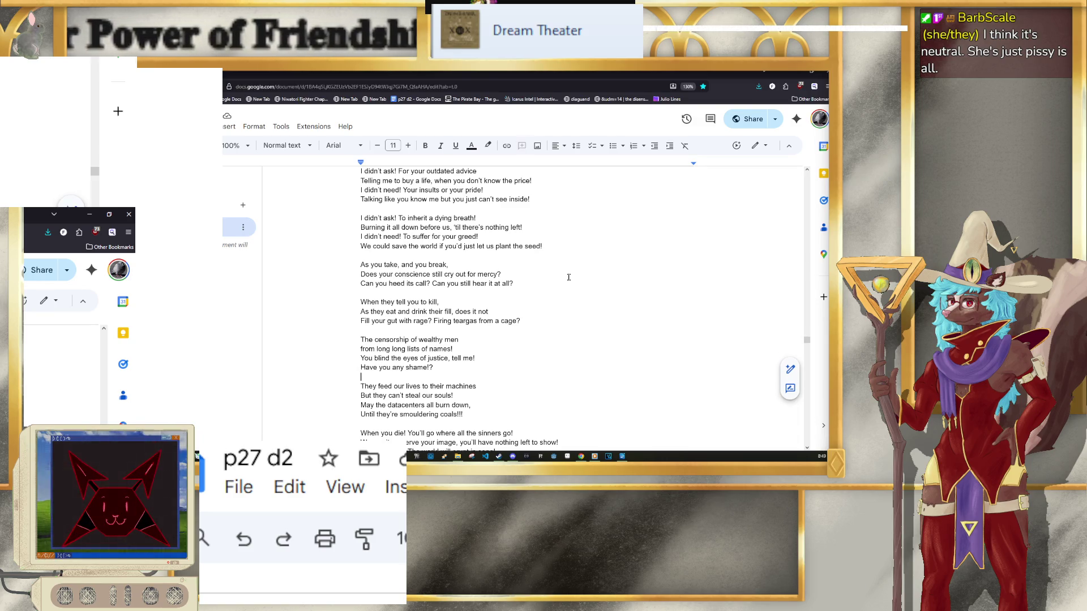
pyautogui.press('Down')
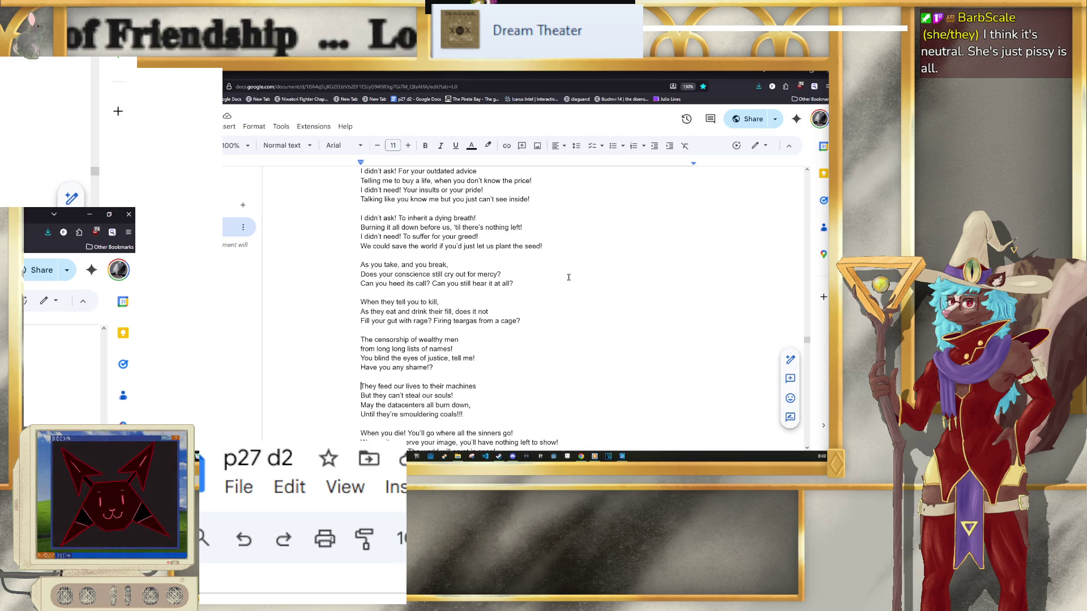
pyautogui.press('Down')
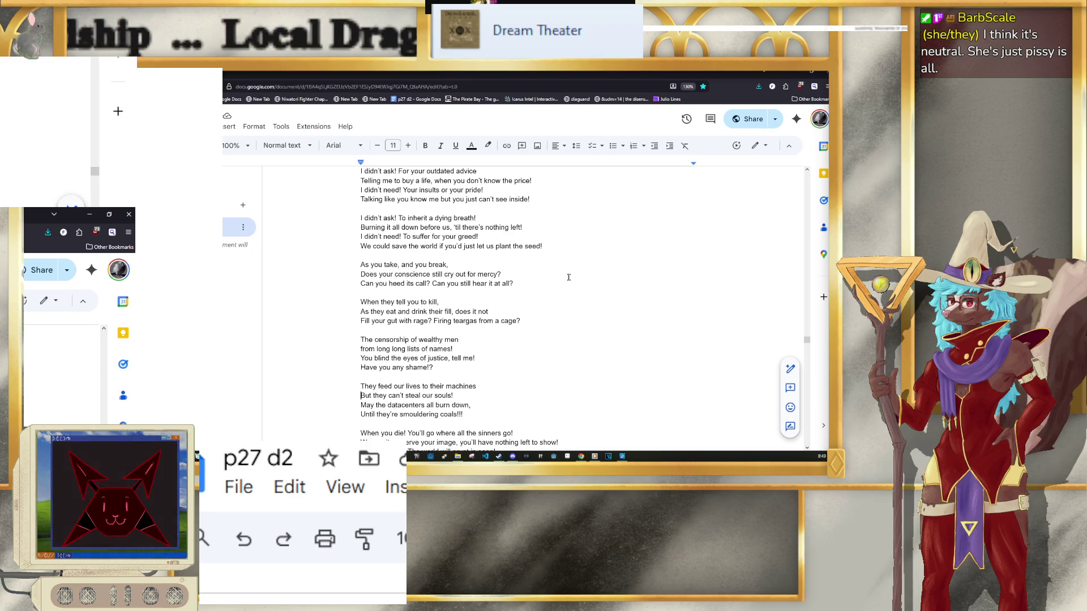
pyautogui.press('Down')
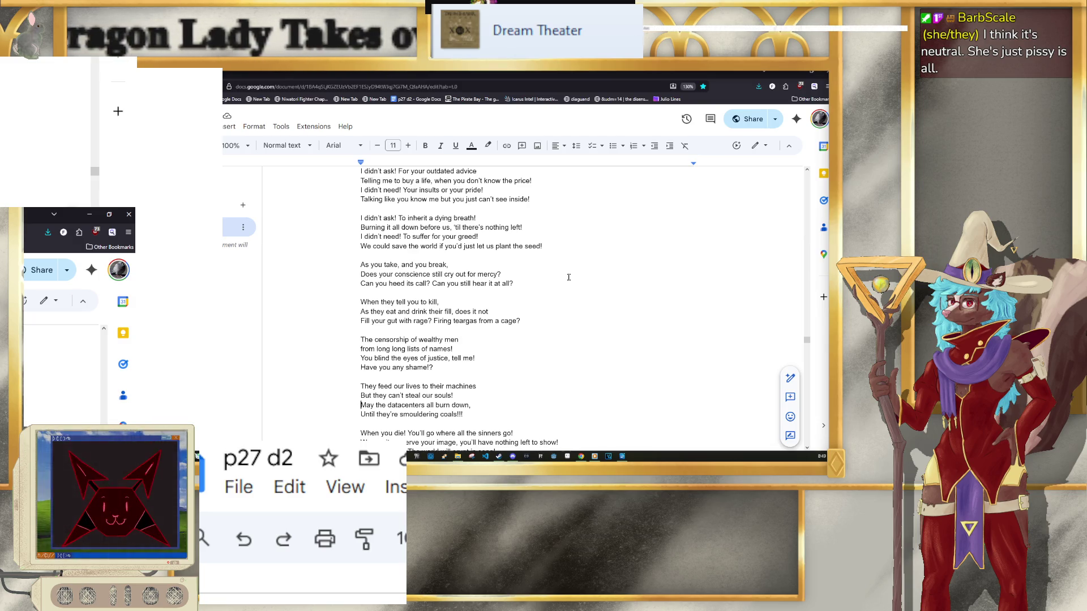
pyautogui.scroll(-3, 568, 278)
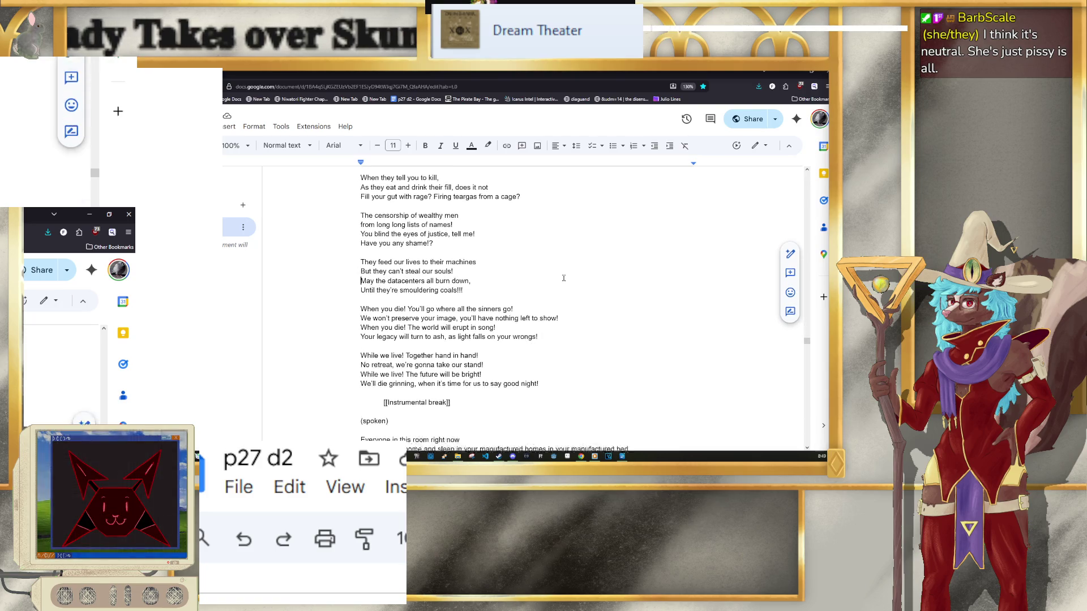
pyautogui.scroll(-1, 564, 278)
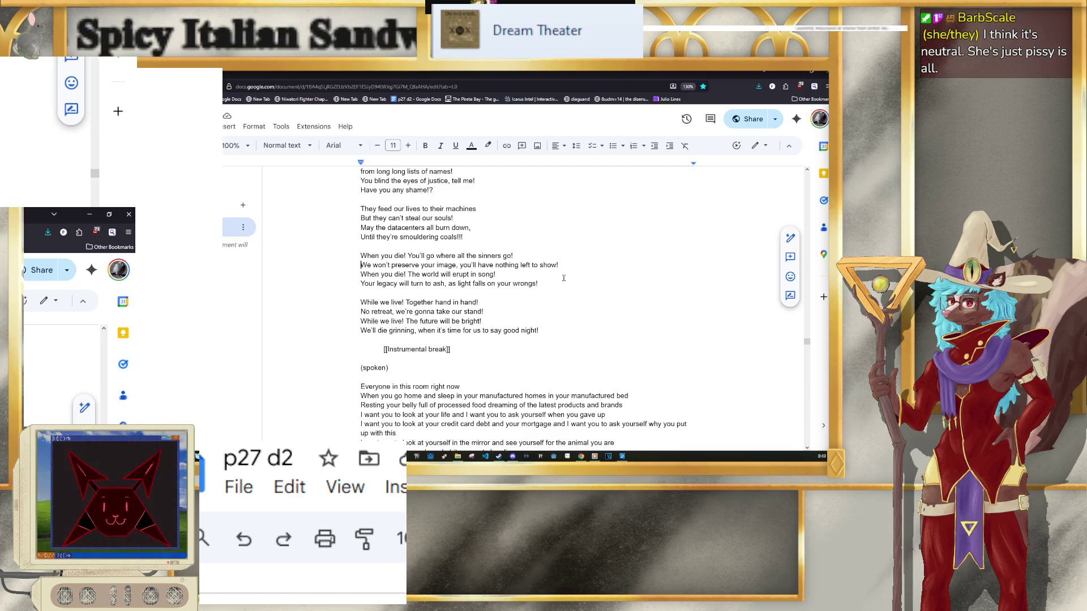
pyautogui.press('Down')
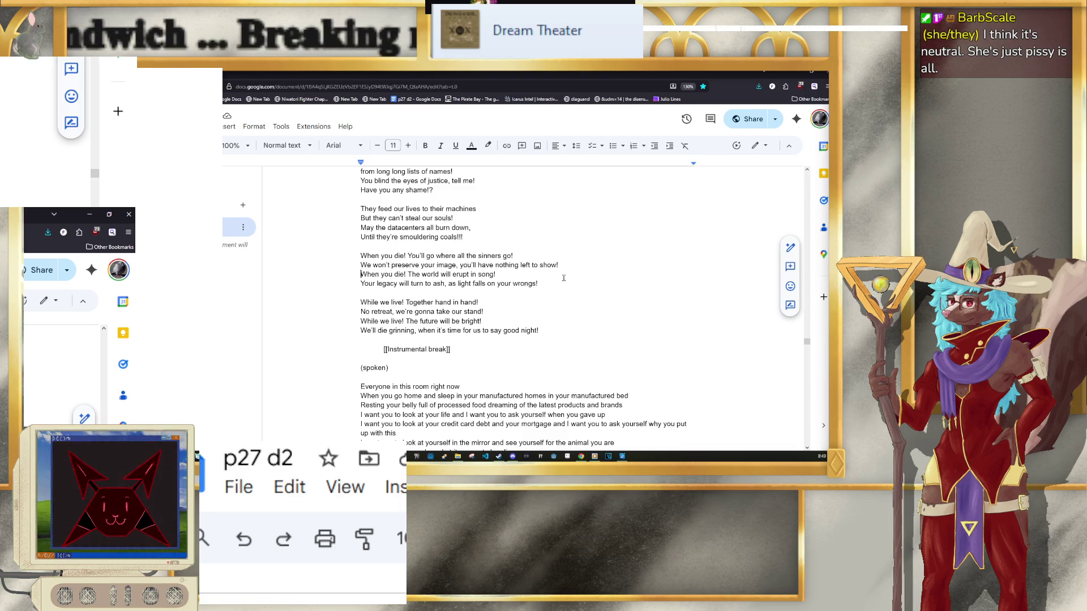
pyautogui.press('Down')
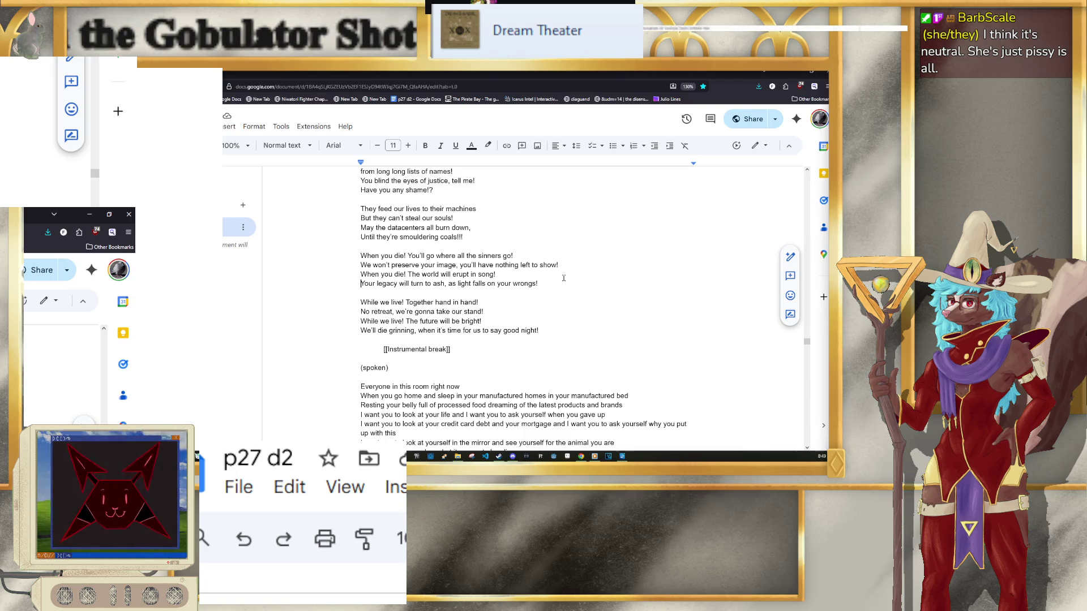
pyautogui.press('Down')
pyautogui.press('Down')
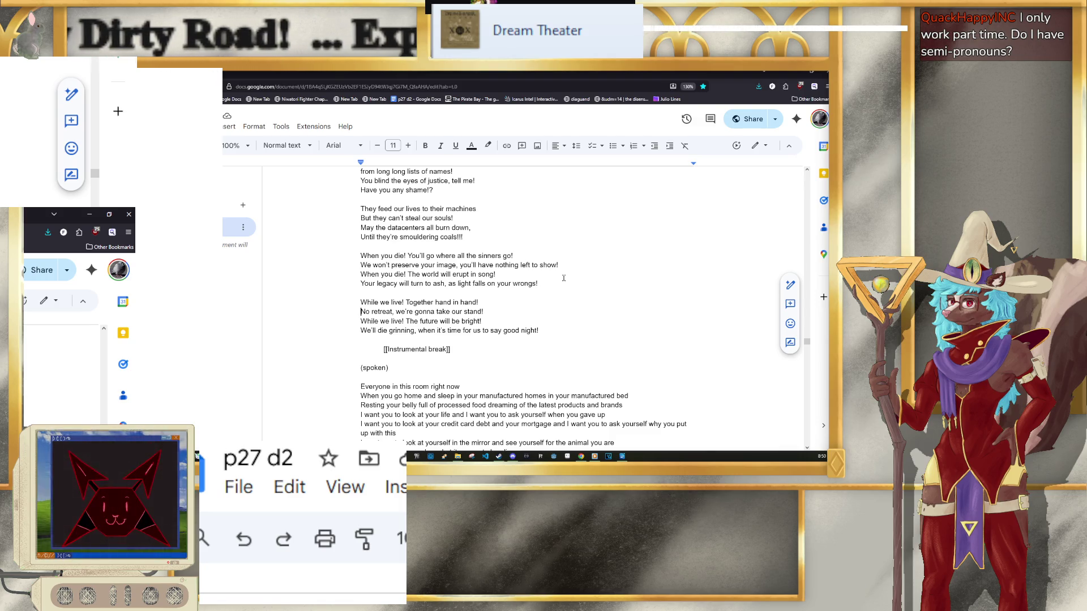
pyautogui.press('Down')
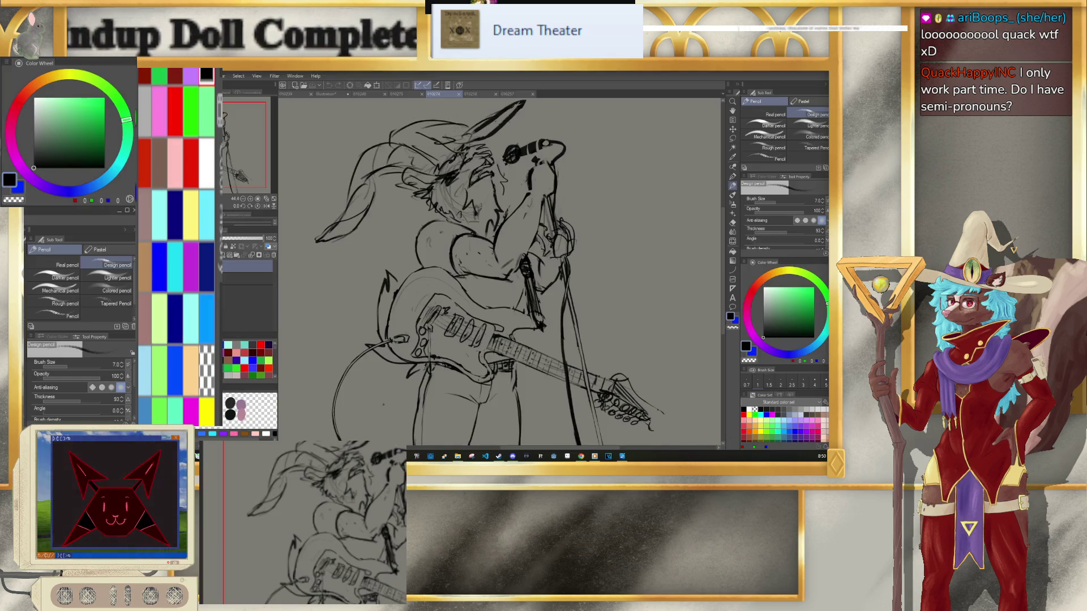
# Step: Create a new blank canvas with File > New and confirm with OK
pyautogui.click(156, 75)
pyautogui.moveTo(142, 75)
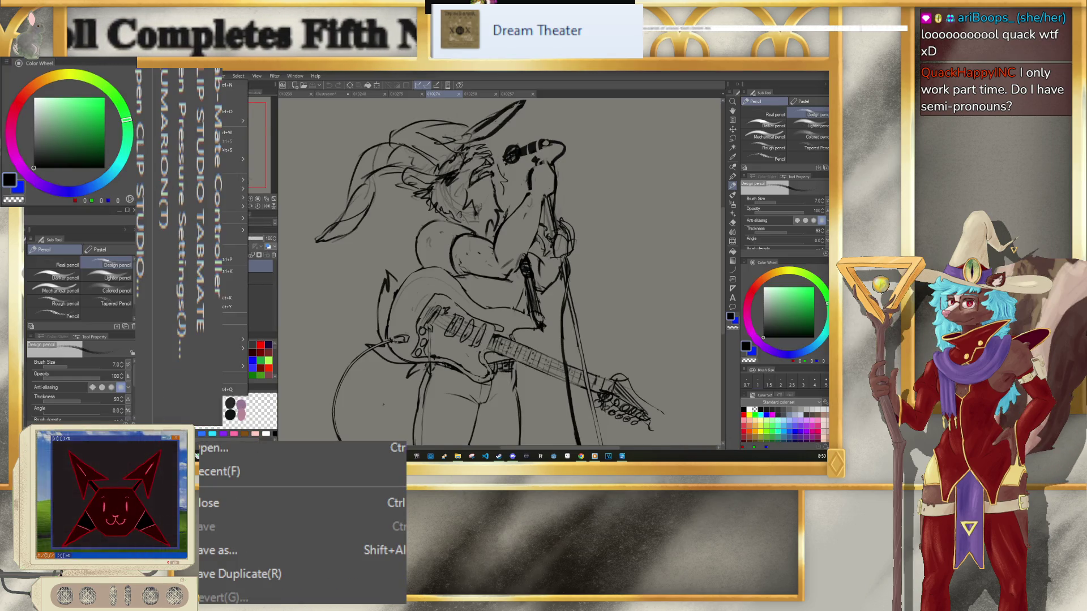
pyautogui.click(206, 85)
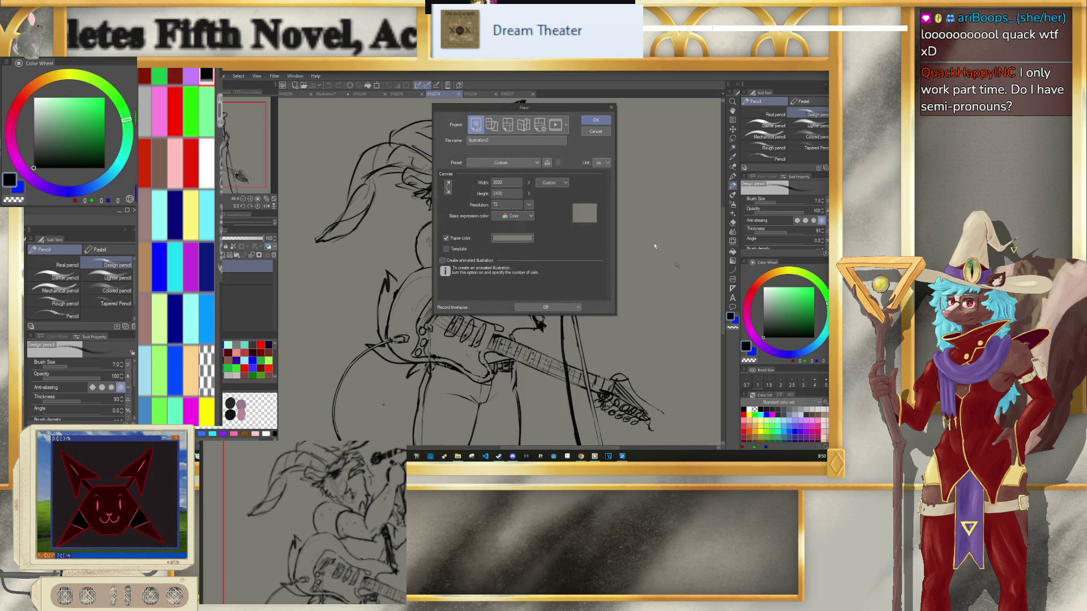
pyautogui.click(597, 123)
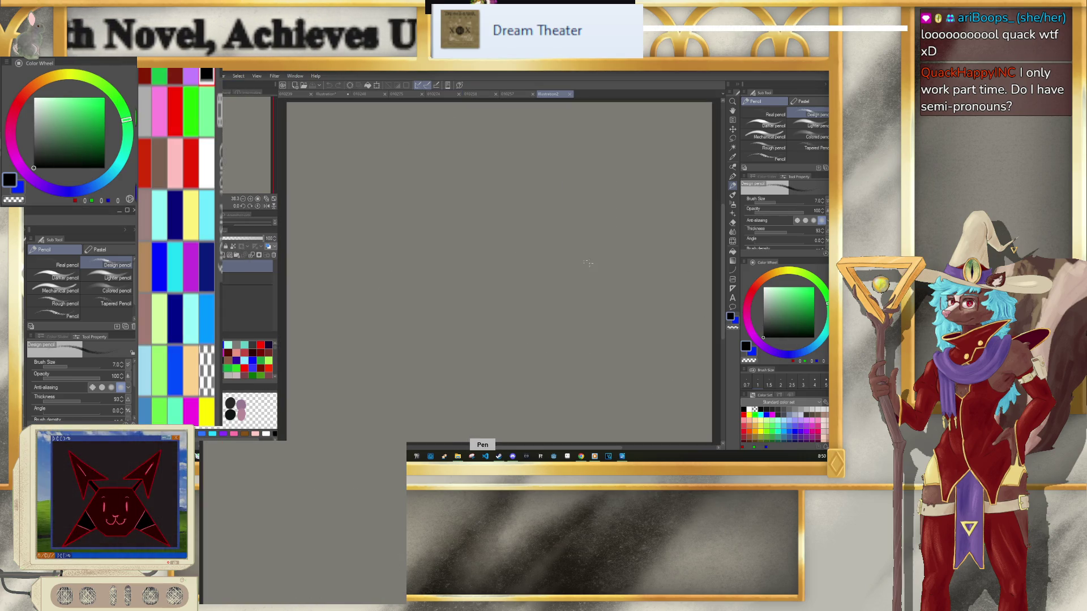
# Step: Enlarge the pencil to size 10, sketch an eye and a nose stroke, then shift them up-right
pyautogui.press(']')
pyautogui.press(']')
pyautogui.moveTo(508, 247); pyautogui.dragTo(547, 244)
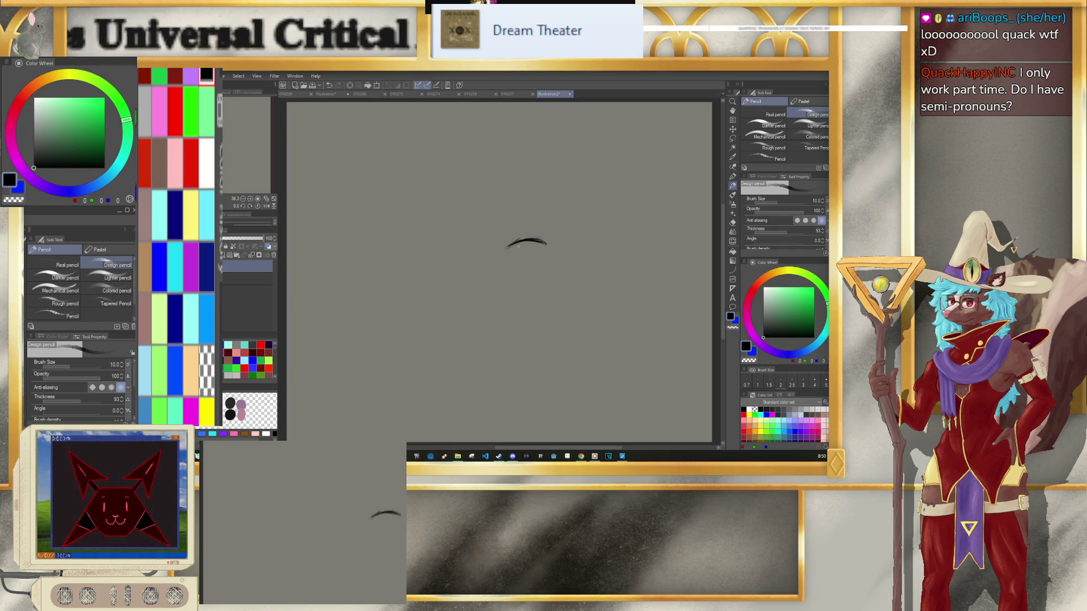
pyautogui.moveTo(515, 242)
pyautogui.mouseDown()
pyautogui.moveTo(504, 259)
pyautogui.moveTo(537, 283)
pyautogui.moveTo(530, 248)
pyautogui.moveTo(526, 267)
pyautogui.mouseUp()
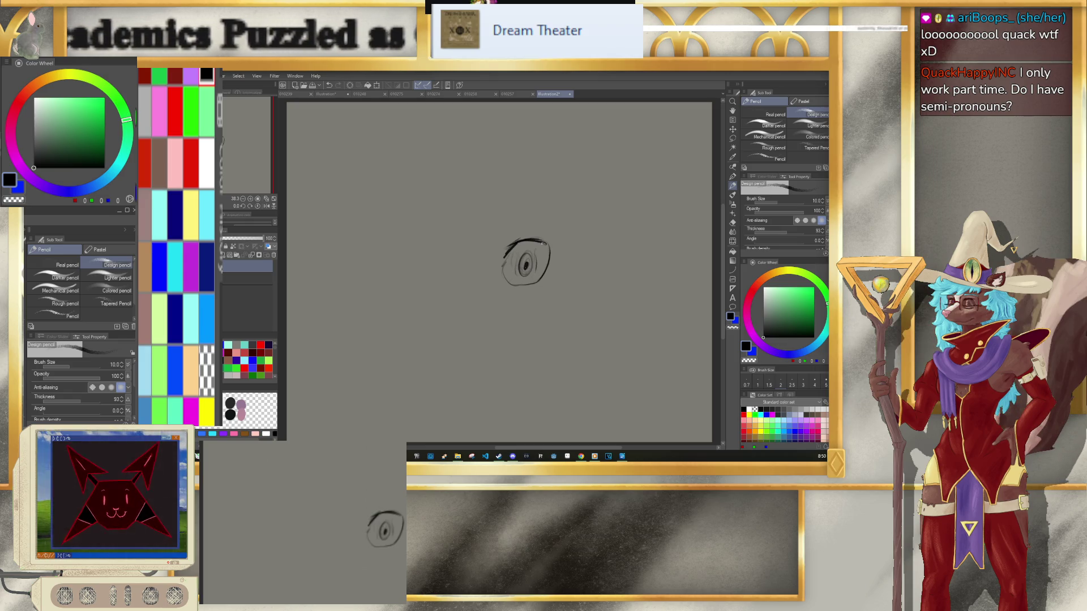
pyautogui.moveTo(470, 297)
pyautogui.mouseDown()
pyautogui.moveTo(457, 281)
pyautogui.moveTo(445, 302)
pyautogui.mouseUp()
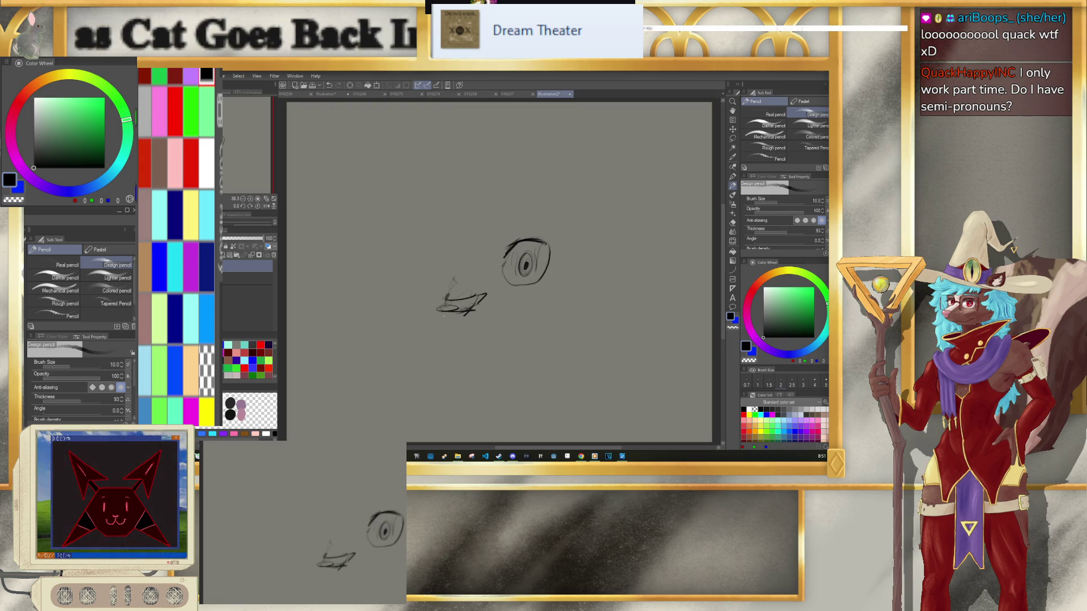
pyautogui.hotkey('ctrl', 't')
pyautogui.moveTo(498, 318); pyautogui.dragTo(513, 265)
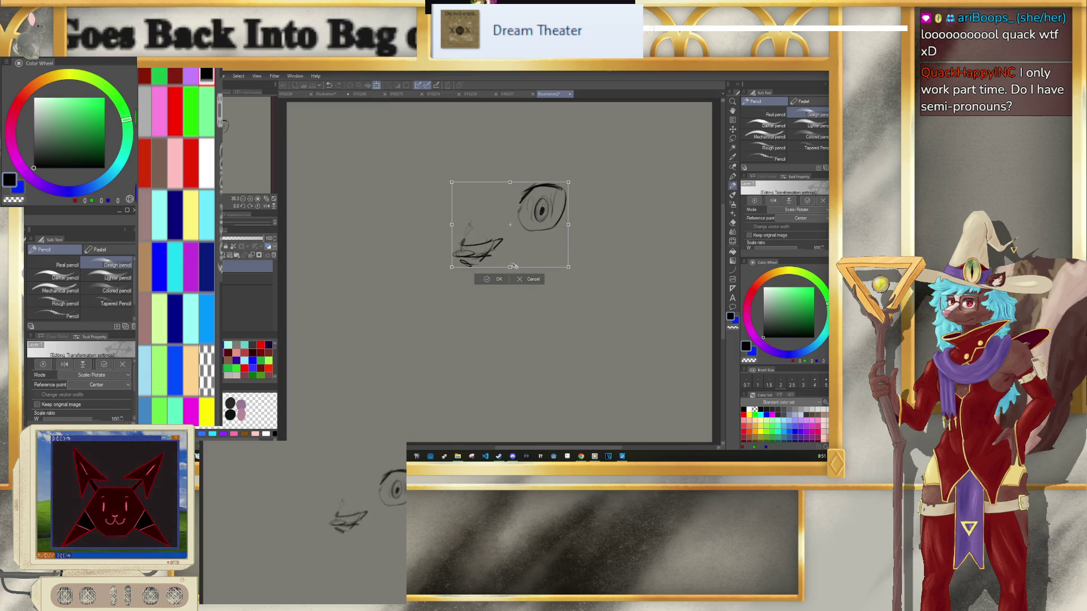
# Step: Commit the moved eye, then sketch the jaw, hairline, brow and right jaw with mouth
pyautogui.click(490, 280)
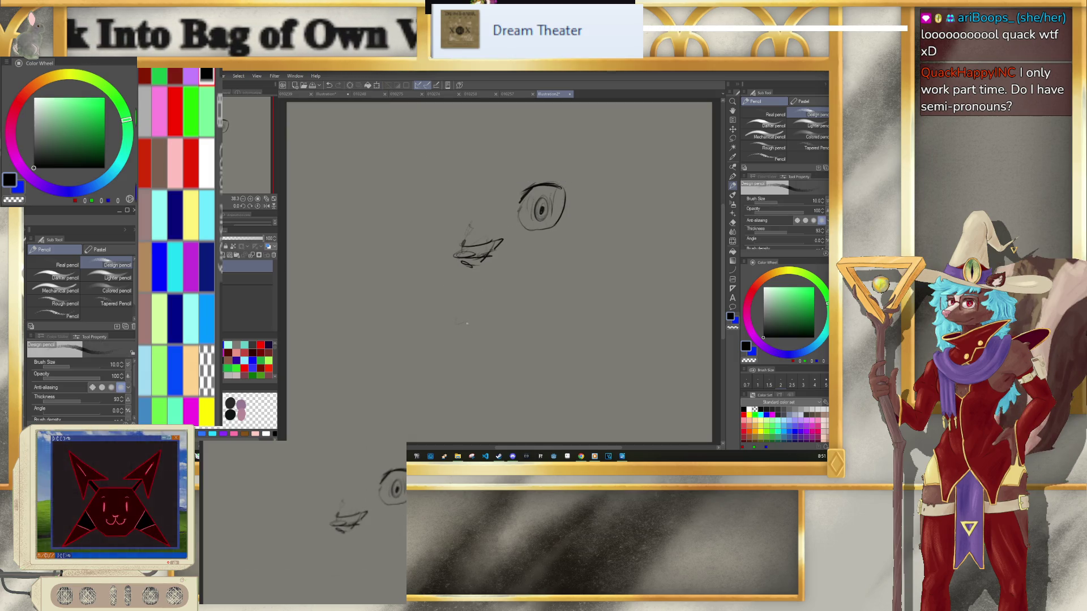
pyautogui.moveTo(453, 286)
pyautogui.mouseDown()
pyautogui.moveTo(476, 372)
pyautogui.moveTo(506, 296)
pyautogui.moveTo(501, 378)
pyautogui.mouseUp()
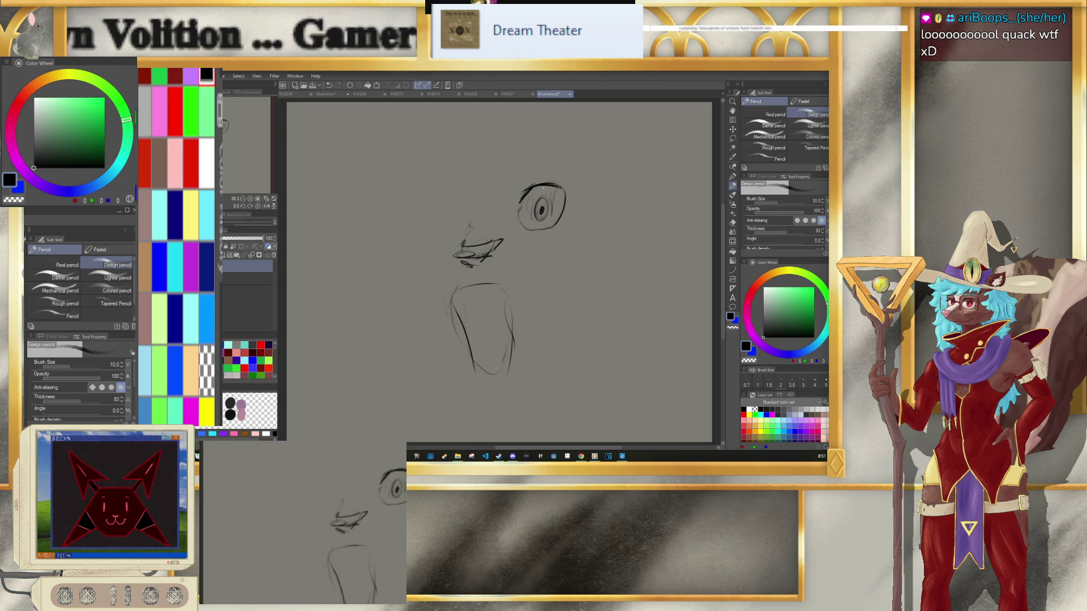
pyautogui.moveTo(563, 131); pyautogui.dragTo(495, 196)
pyautogui.moveTo(537, 129); pyautogui.dragTo(513, 184)
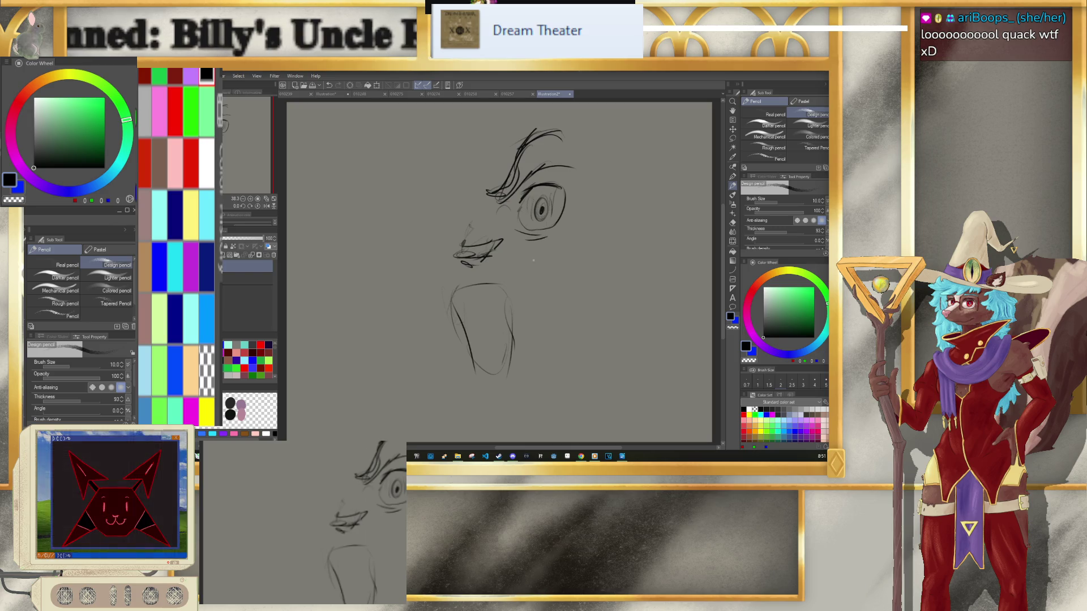
pyautogui.moveTo(507, 278)
pyautogui.mouseDown()
pyautogui.moveTo(519, 308)
pyautogui.moveTo(509, 365)
pyautogui.moveTo(509, 335)
pyautogui.moveTo(478, 365)
pyautogui.mouseUp()
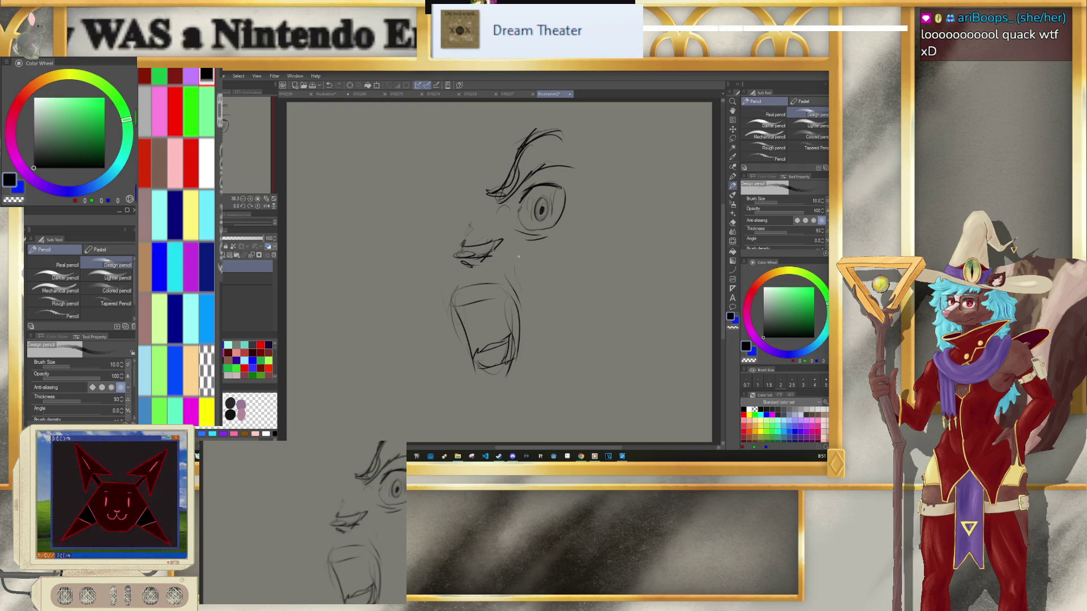
# Step: Add a faint line under the chin and long guide lines down the face
pyautogui.moveTo(475, 383)
pyautogui.mouseDown()
pyautogui.moveTo(501, 385)
pyautogui.moveTo(589, 317)
pyautogui.moveTo(620, 263)
pyautogui.mouseUp()
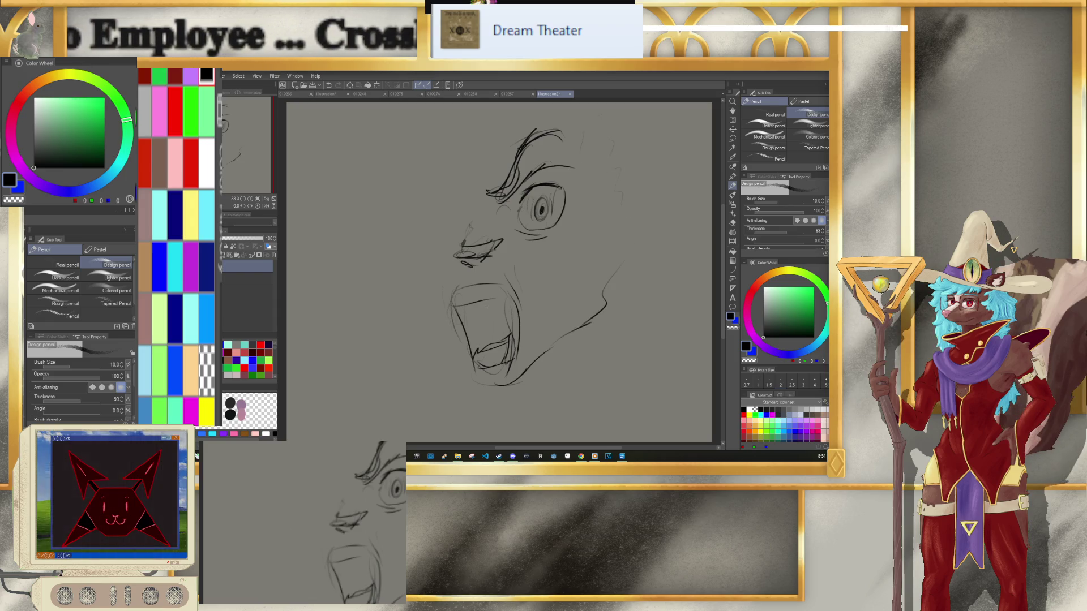
pyautogui.moveTo(396, 107); pyautogui.dragTo(428, 336)
pyautogui.moveTo(422, 129); pyautogui.dragTo(450, 334)
pyautogui.moveTo(535, 238); pyautogui.dragTo(560, 399)
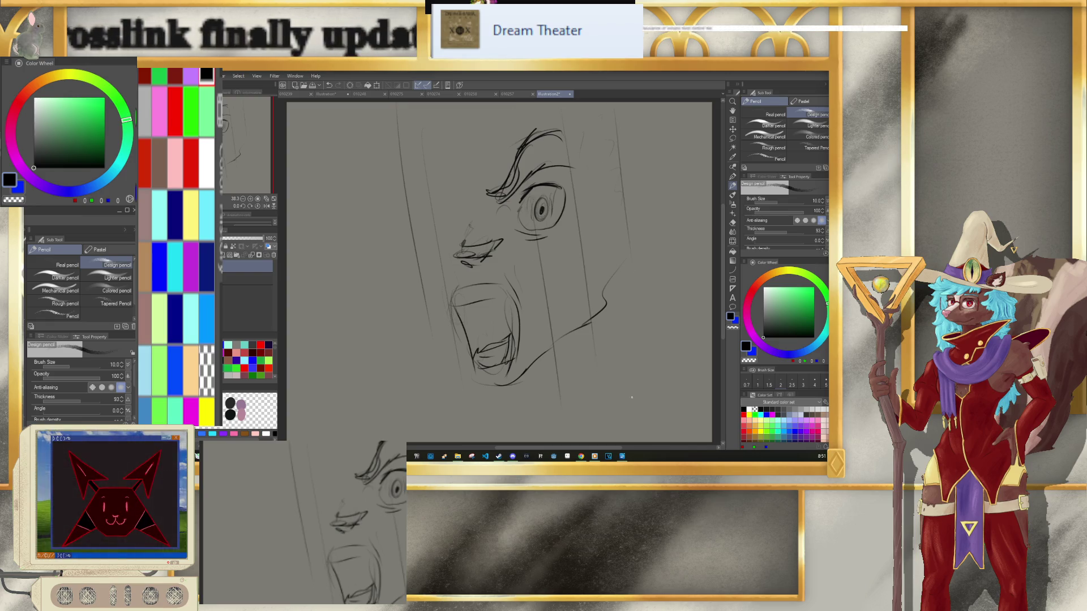
# Step: Draw the second eye's arc and top, redo its pupil, and add a short stroke inside the mouth
pyautogui.moveTo(417, 216); pyautogui.dragTo(462, 205)
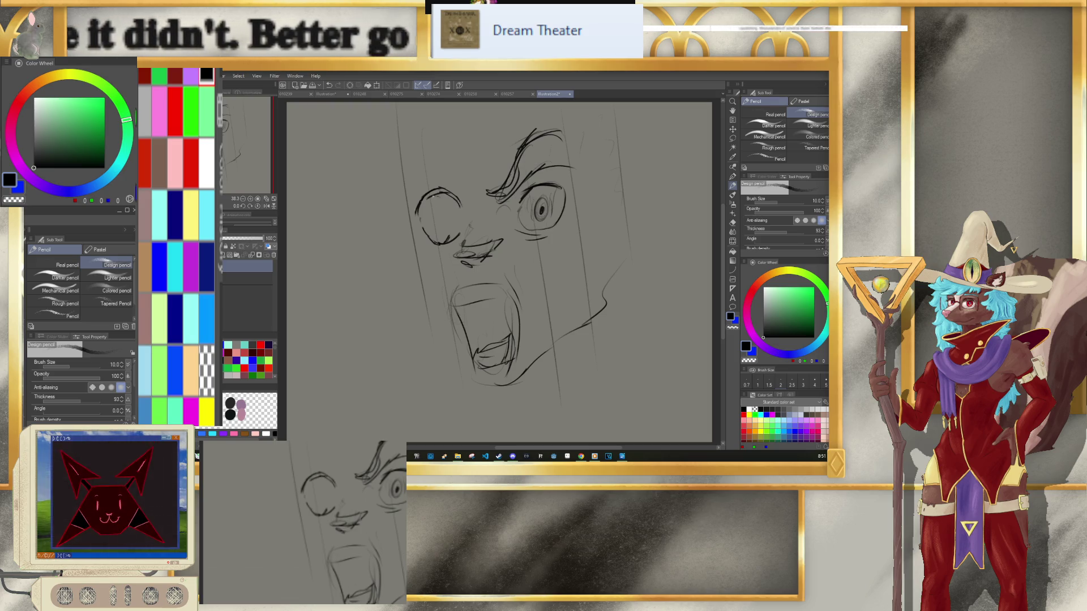
pyautogui.moveTo(420, 185)
pyautogui.mouseDown()
pyautogui.moveTo(460, 195)
pyautogui.moveTo(450, 225)
pyautogui.moveTo(451, 213)
pyautogui.mouseUp()
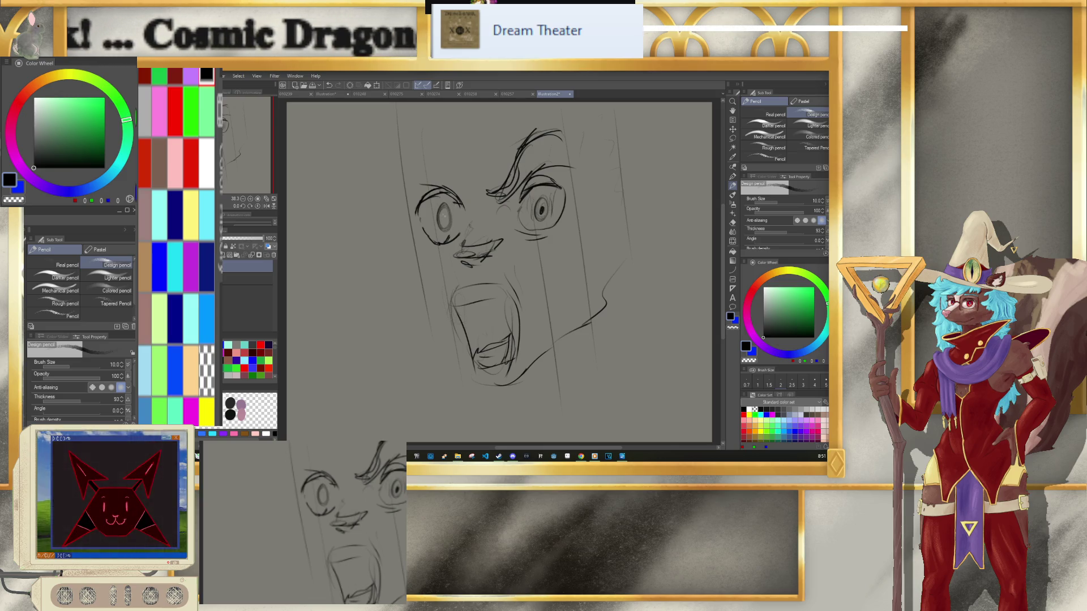
pyautogui.hotkey('ctrl', 'z')
pyautogui.hotkey('ctrl', 'z')
pyautogui.moveTo(445, 209); pyautogui.dragTo(446, 224)
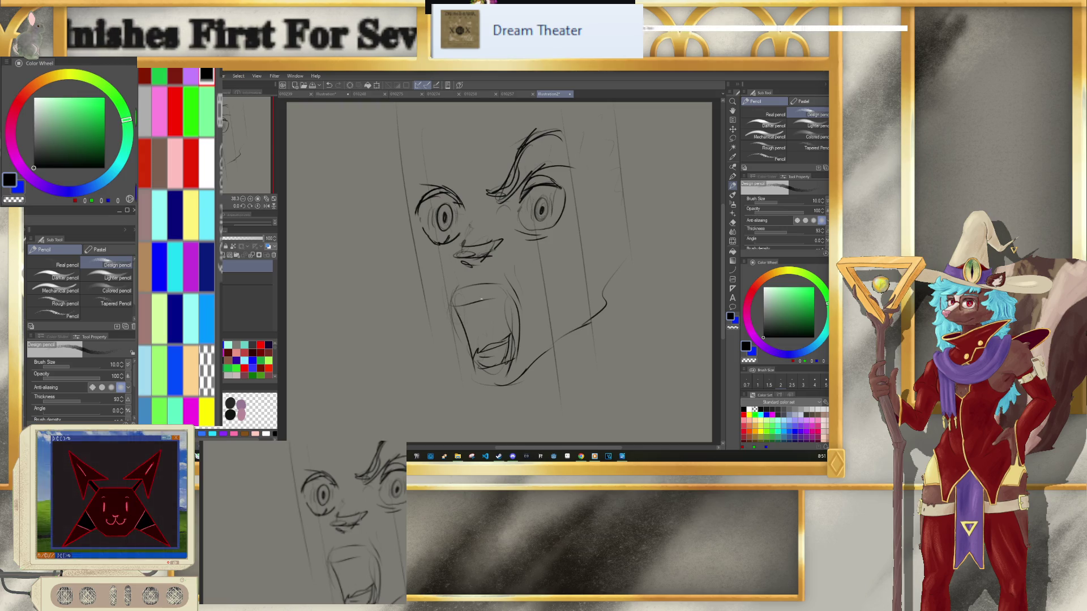
pyautogui.moveTo(465, 265); pyautogui.dragTo(470, 298)
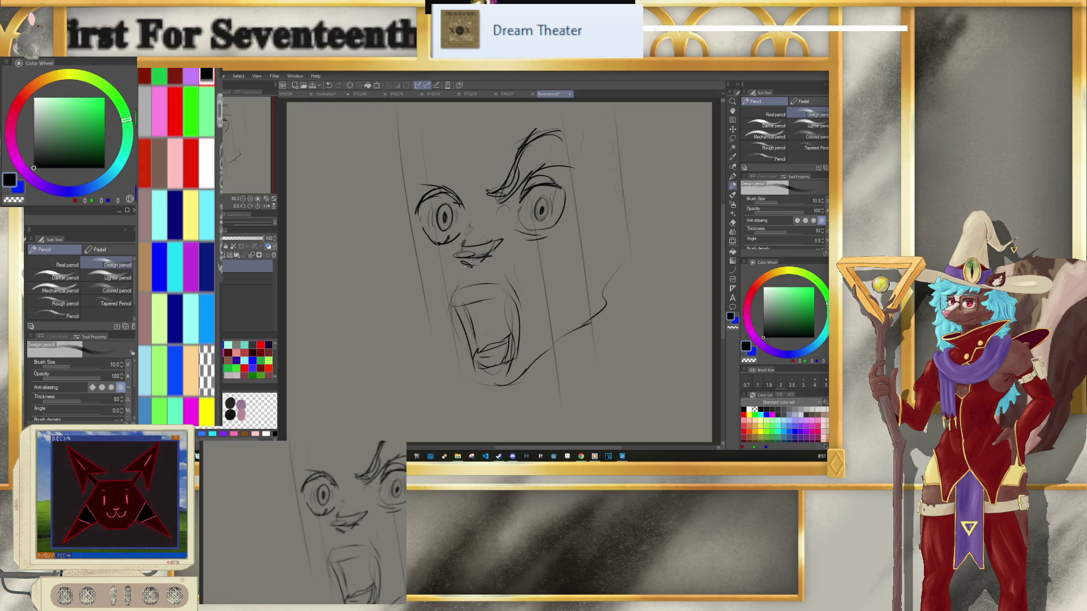
pyautogui.hotkey('ctrl', 'z')
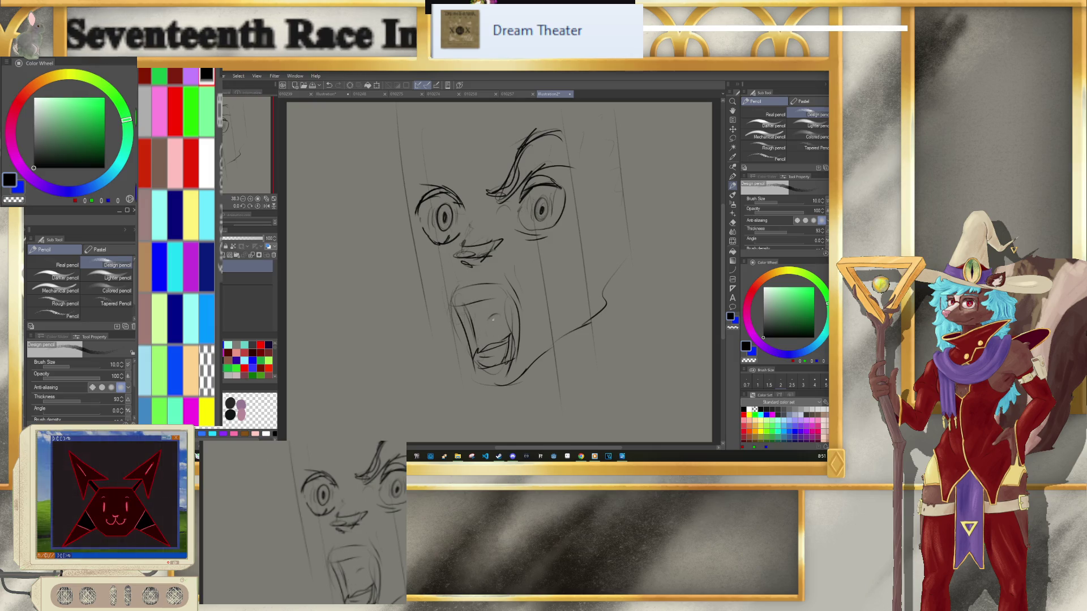
pyautogui.moveTo(487, 318); pyautogui.dragTo(484, 330)
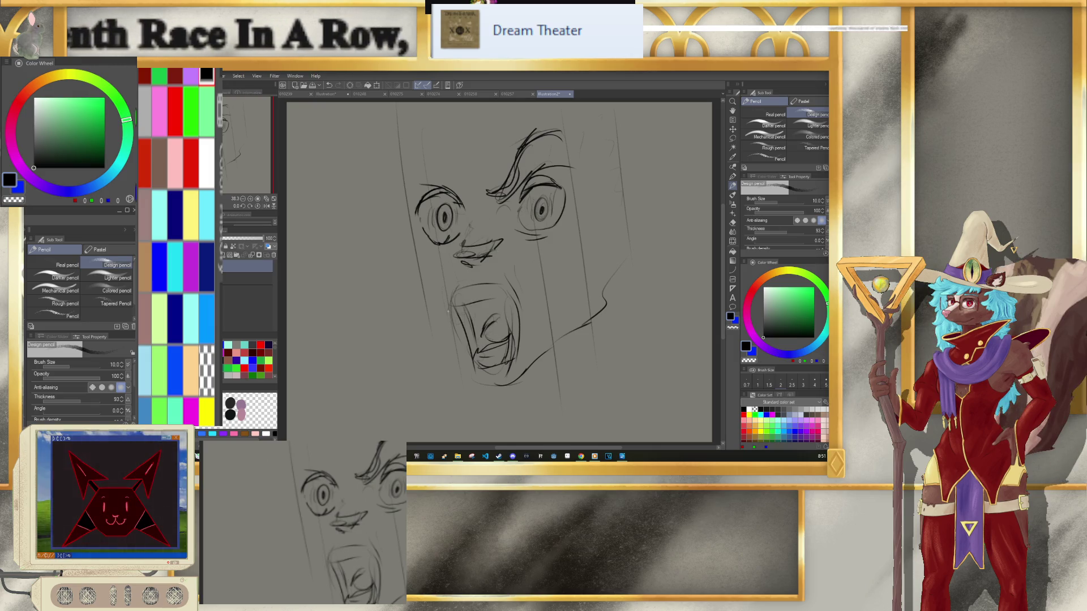
# Step: Erase both eyes' pupils, then redraw a small pupil inside the left eye
pyautogui.press('e')
pyautogui.moveTo(445, 214); pyautogui.dragTo(443, 217)
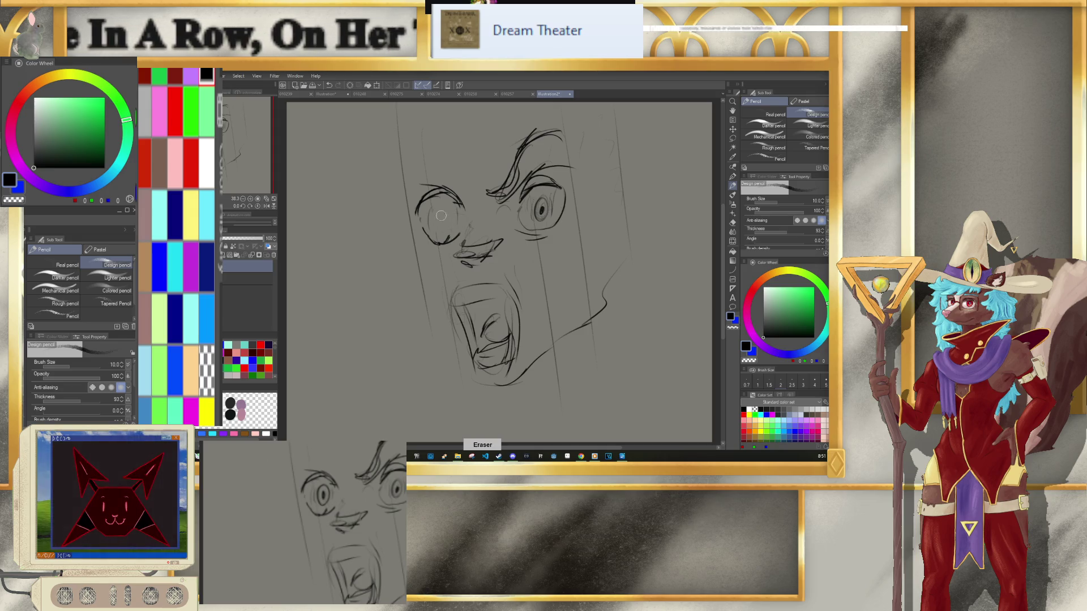
pyautogui.moveTo(543, 210); pyautogui.dragTo(539, 201)
pyautogui.press('p')
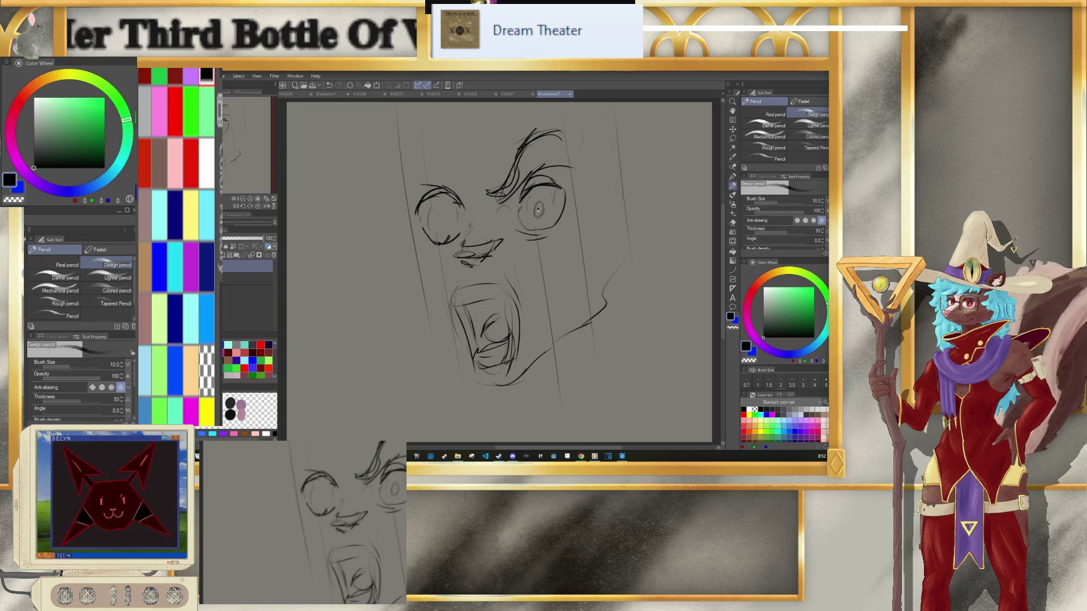
pyautogui.hotkey('ctrl', 'z')
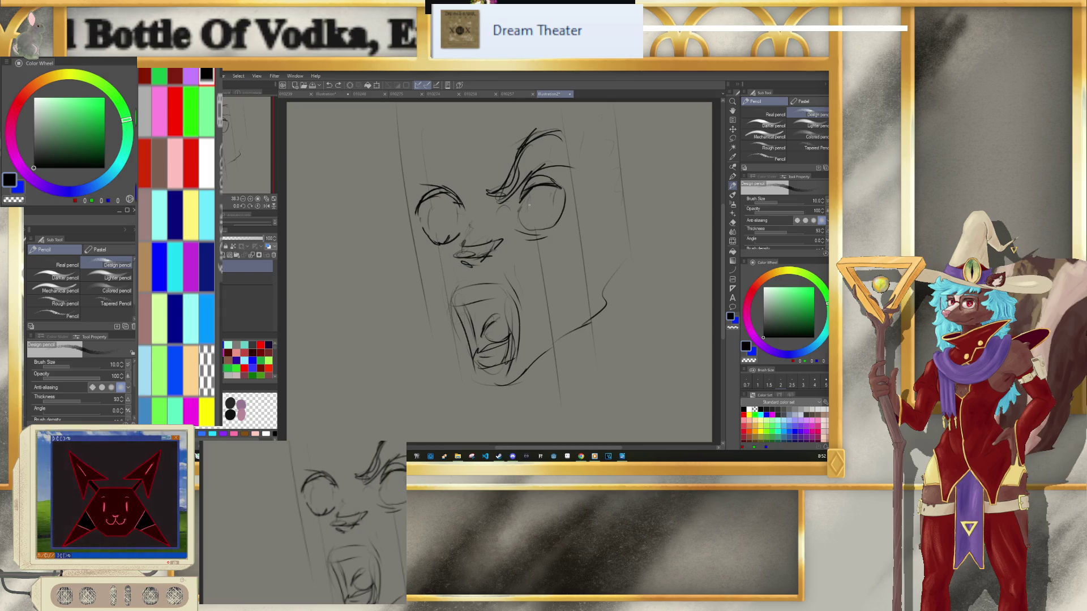
pyautogui.moveTo(449, 212); pyautogui.dragTo(448, 214)
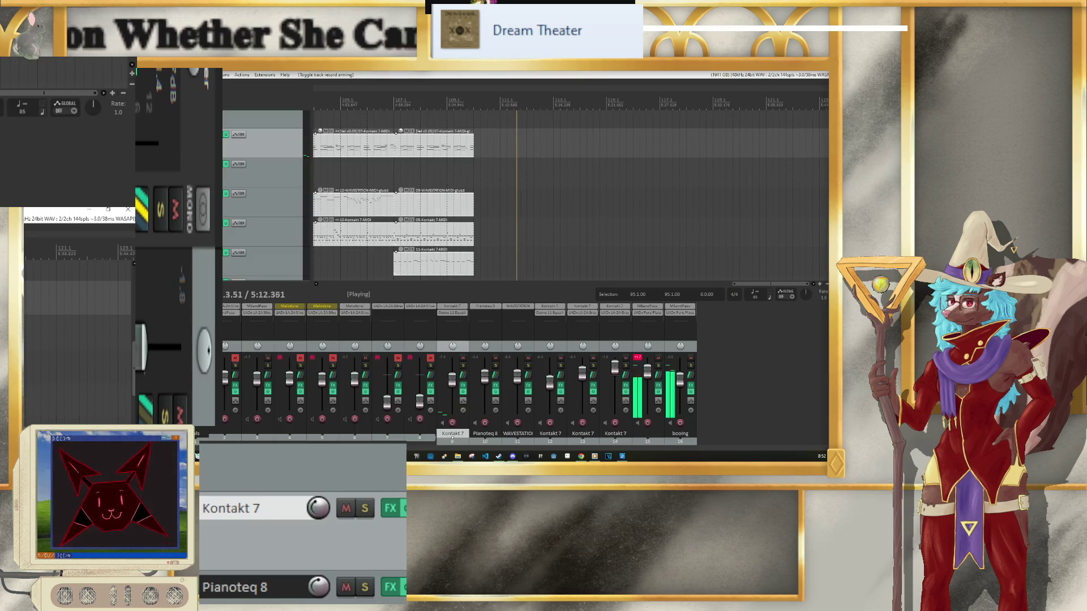
# Step: Stop REAPER playback, close the project with Ctrl+F4, and choose No to discard changes
pyautogui.hotkey('ctrl', 'Tab')
pyautogui.hotkey('ctrl', 'F4')
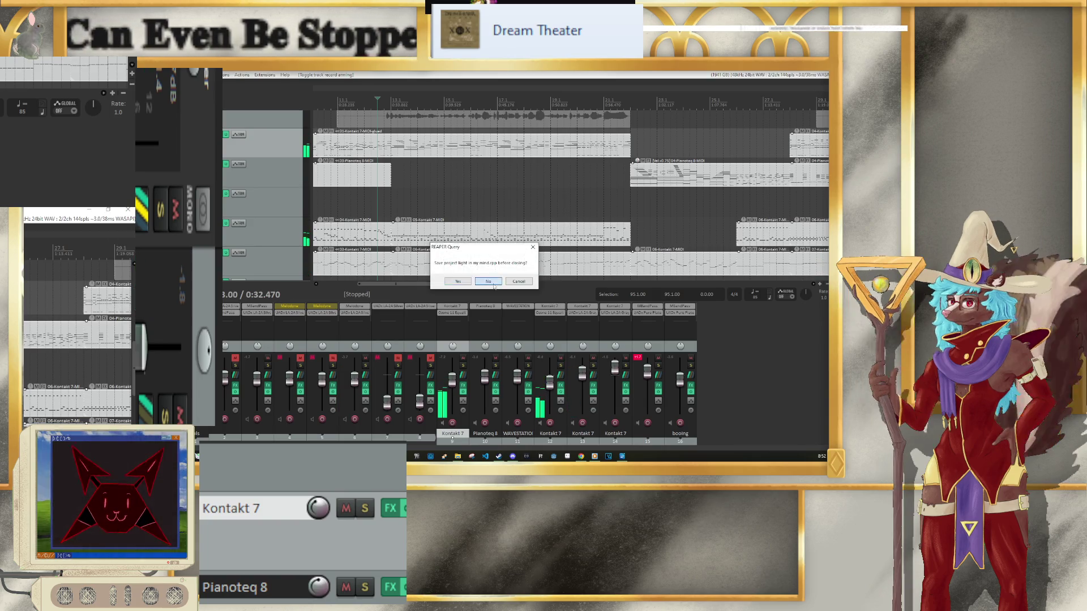
pyautogui.click(488, 281)
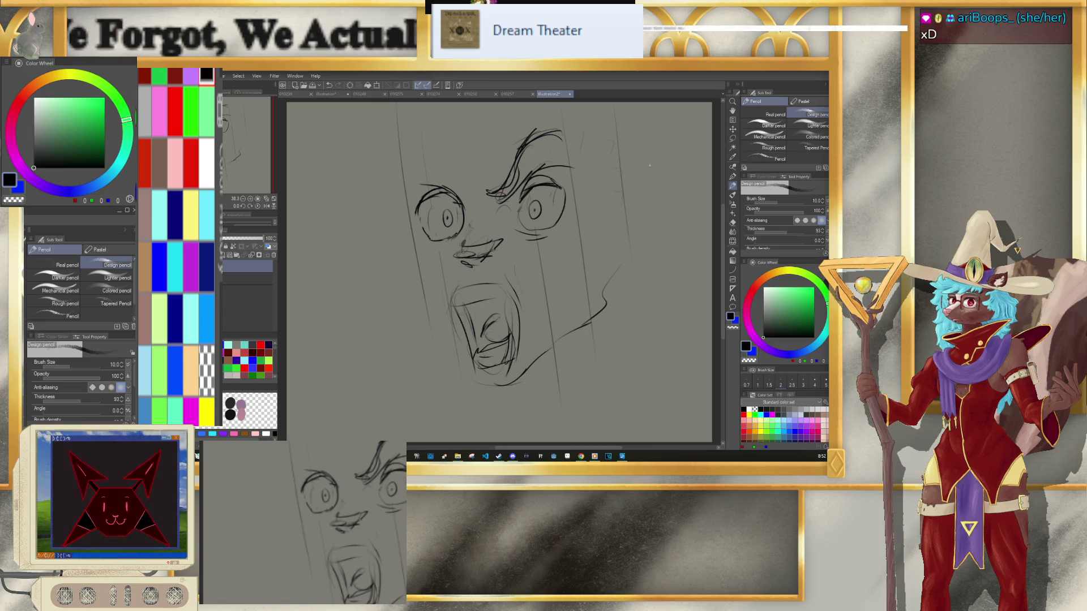
# Step: Undo the left eye and old nose strokes, then redraw the upper lip line and a short nose curve
pyautogui.hotkey('ctrl', 'z')
pyautogui.hotkey('ctrl', 'z')
pyautogui.hotkey('ctrl', 'z')
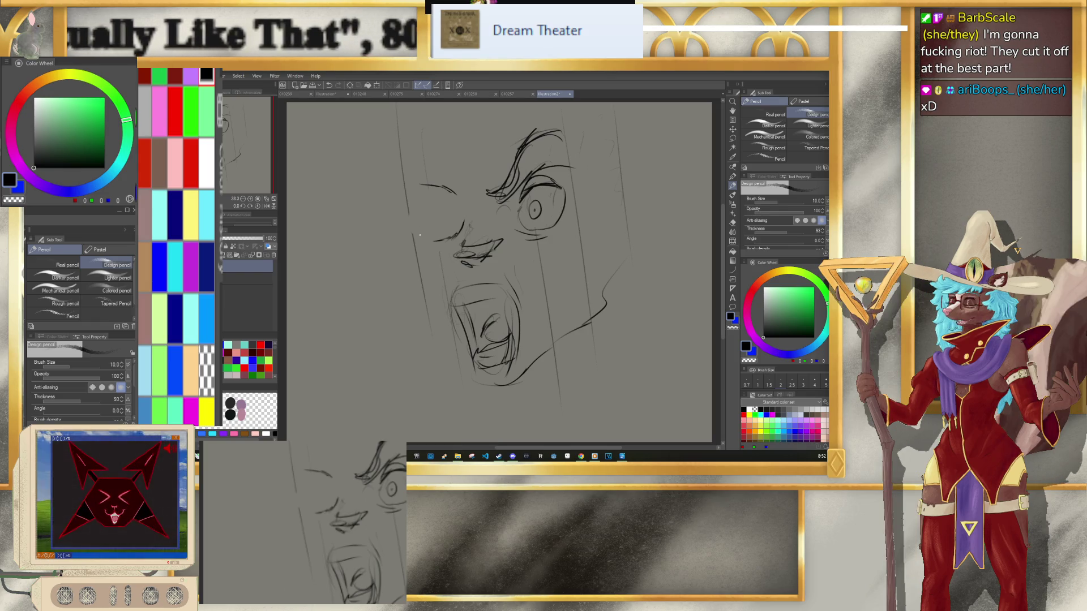
pyautogui.hotkey('ctrl', 'z')
pyautogui.hotkey('ctrl', 'z')
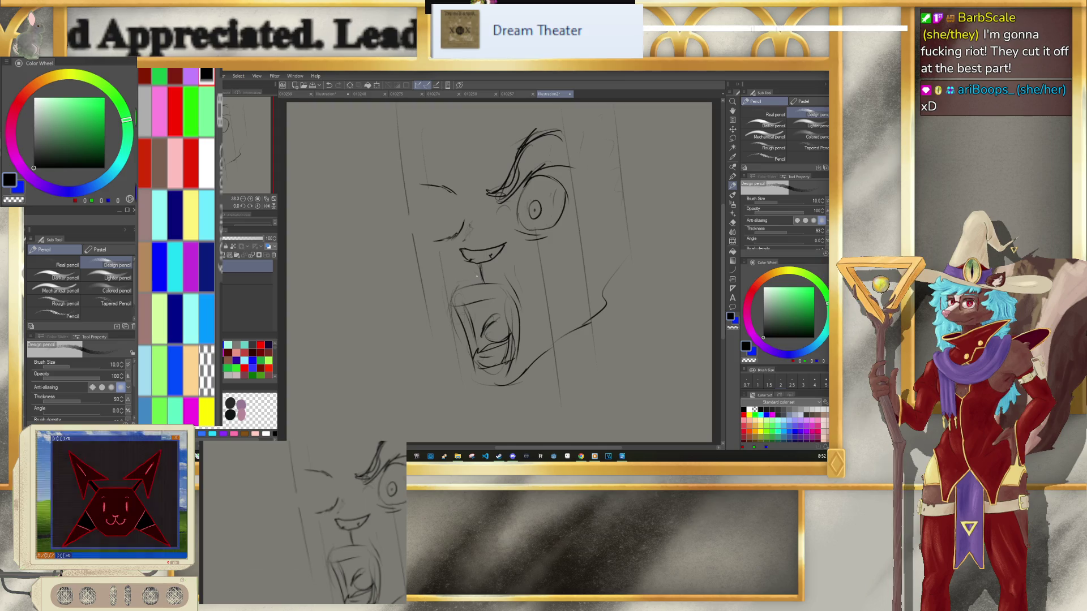
pyautogui.moveTo(459, 290); pyautogui.dragTo(481, 285)
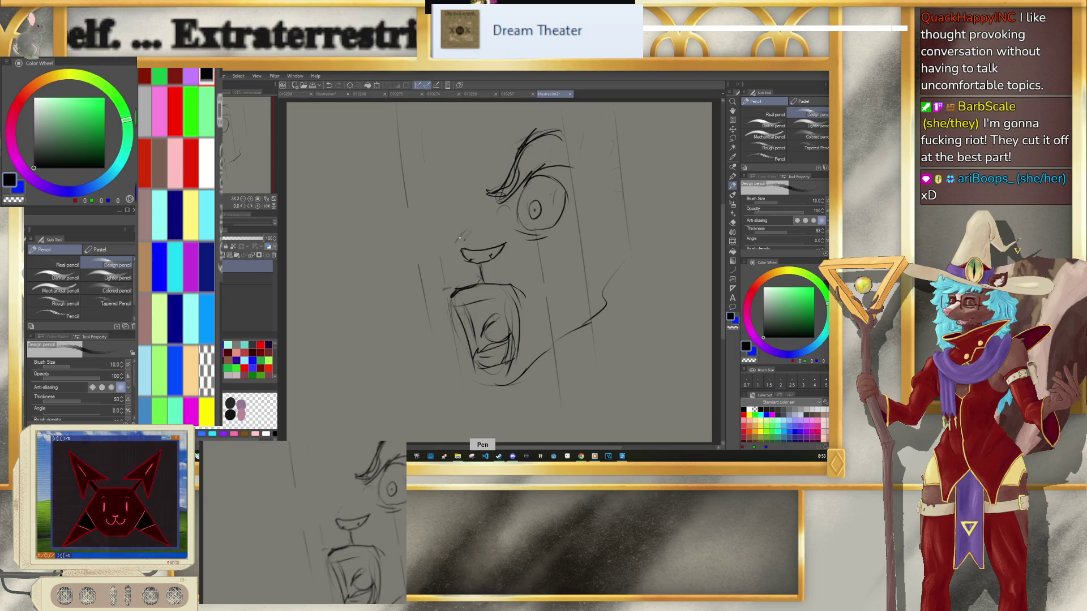
pyautogui.moveTo(468, 226); pyautogui.dragTo(477, 222)
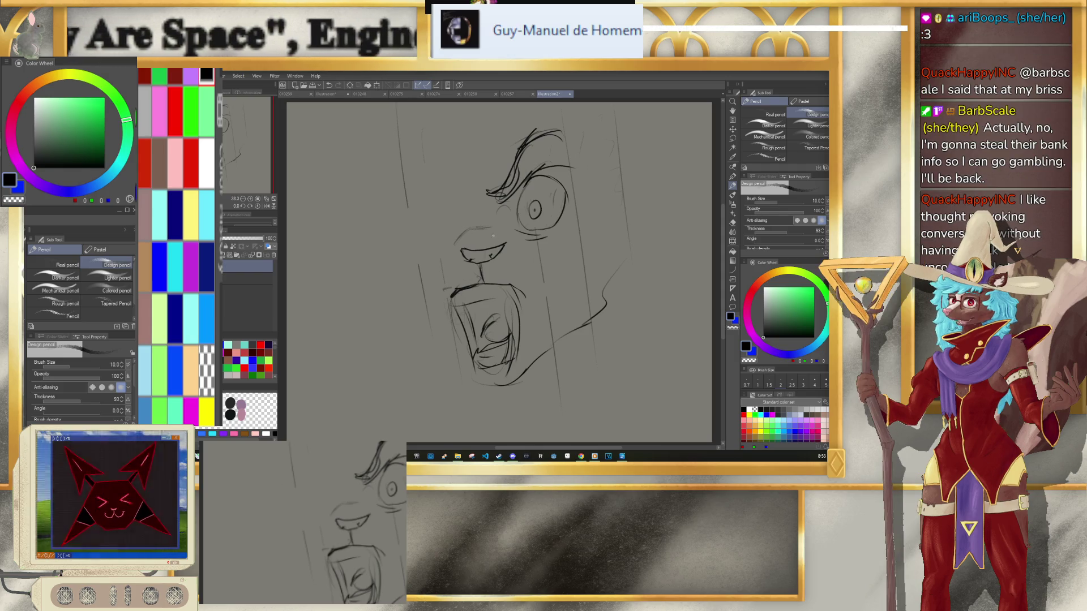
# Step: Toggle between Pen and Eraser, then draw and undo a trial right-eye outline stroke
pyautogui.press('p')
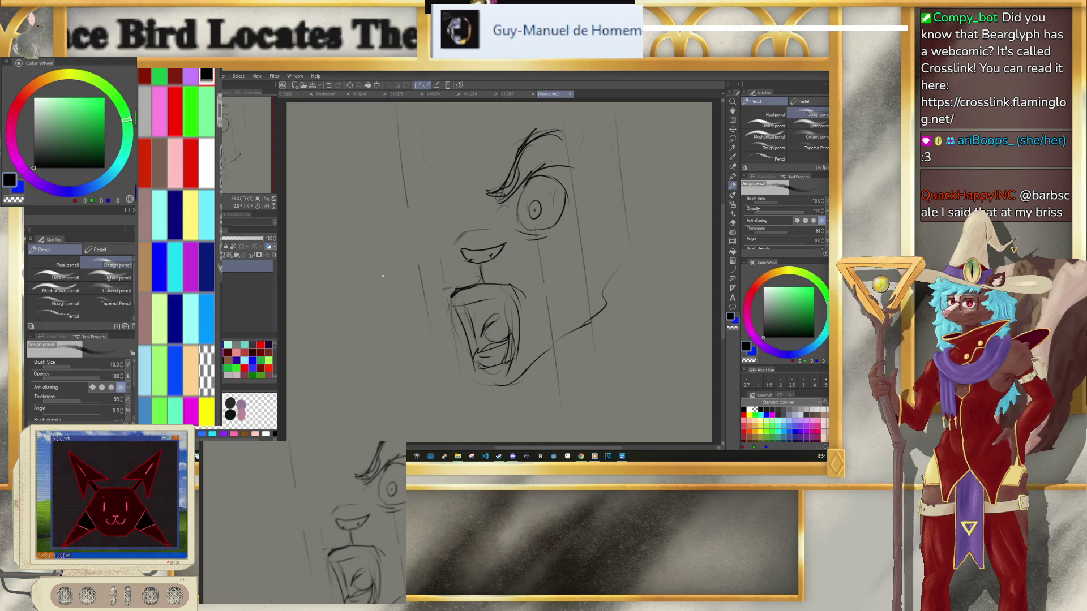
pyautogui.press('e')
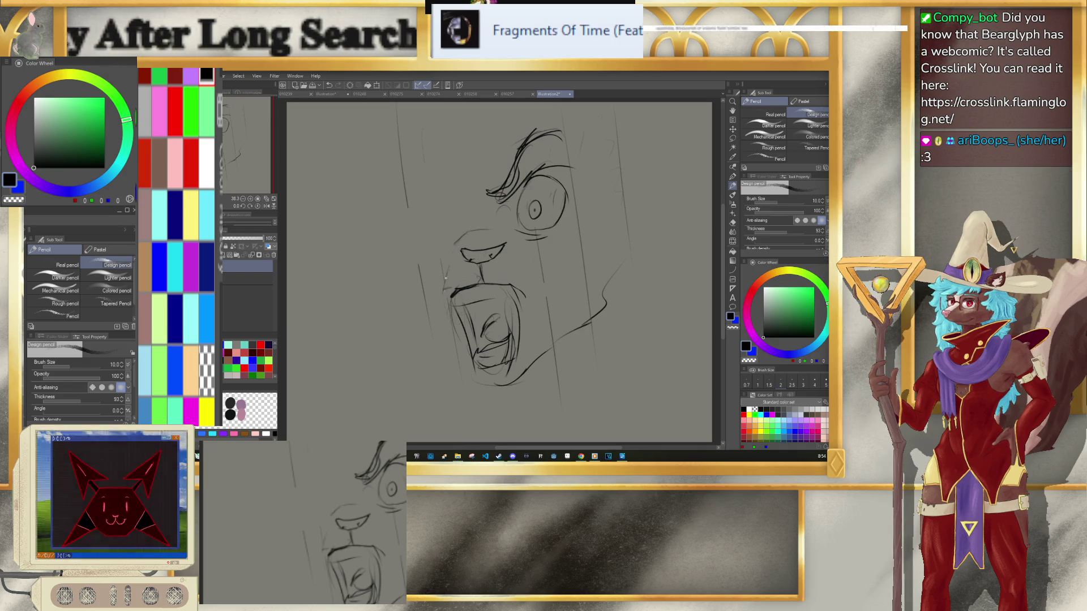
pyautogui.press('p')
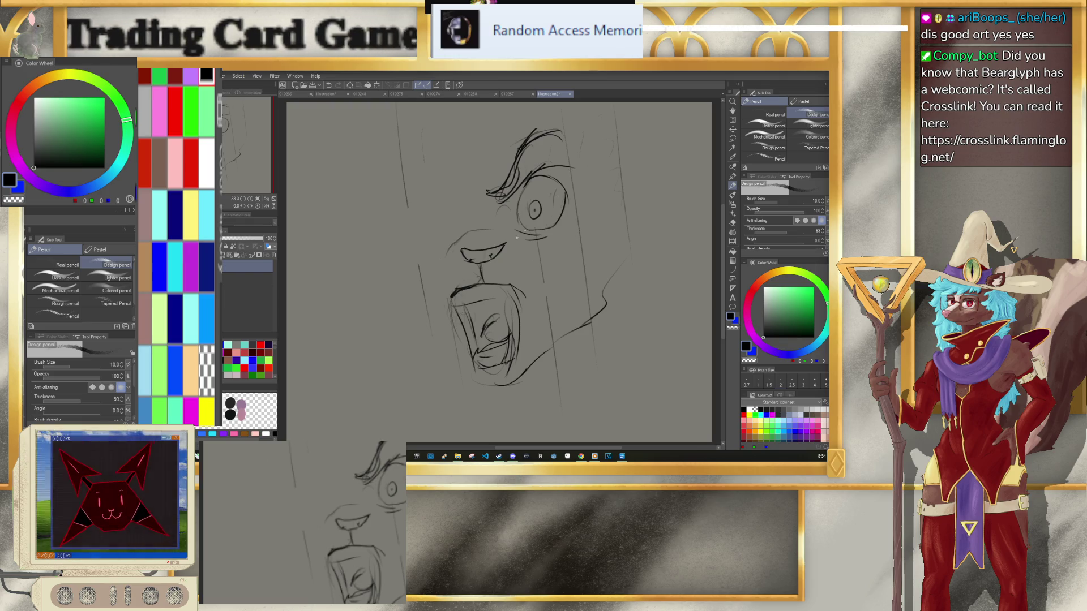
pyautogui.press('p')
pyautogui.moveTo(537, 186)
pyautogui.mouseDown()
pyautogui.moveTo(558, 222)
pyautogui.moveTo(547, 229)
pyautogui.mouseUp()
pyautogui.hotkey('ctrl', 'z')
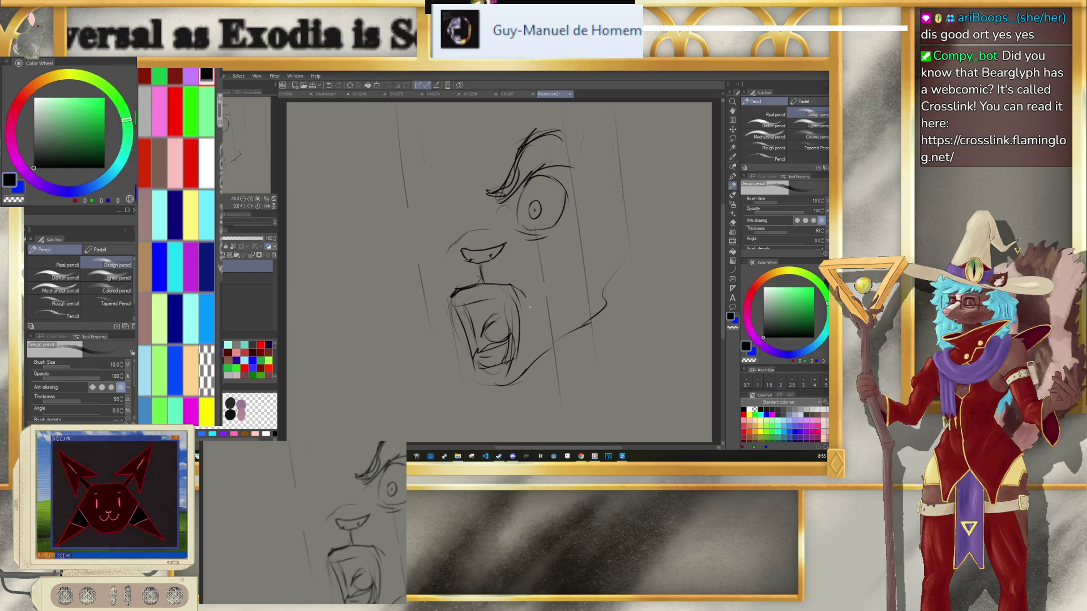
# Step: Extend the brow line down toward the nose and draw a large round left-eye outline
pyautogui.press('e')
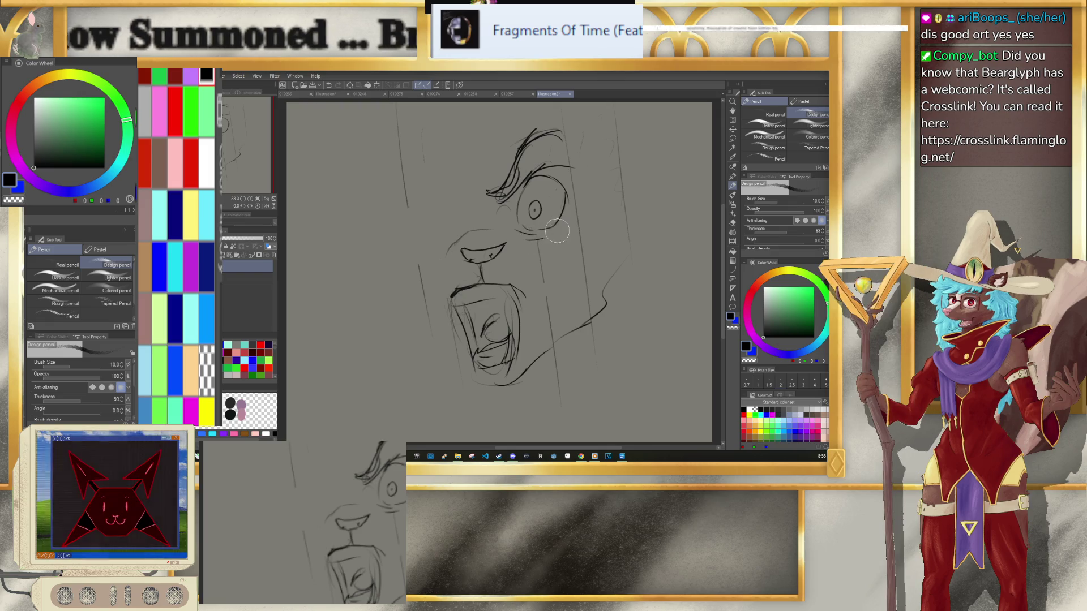
pyautogui.press('p')
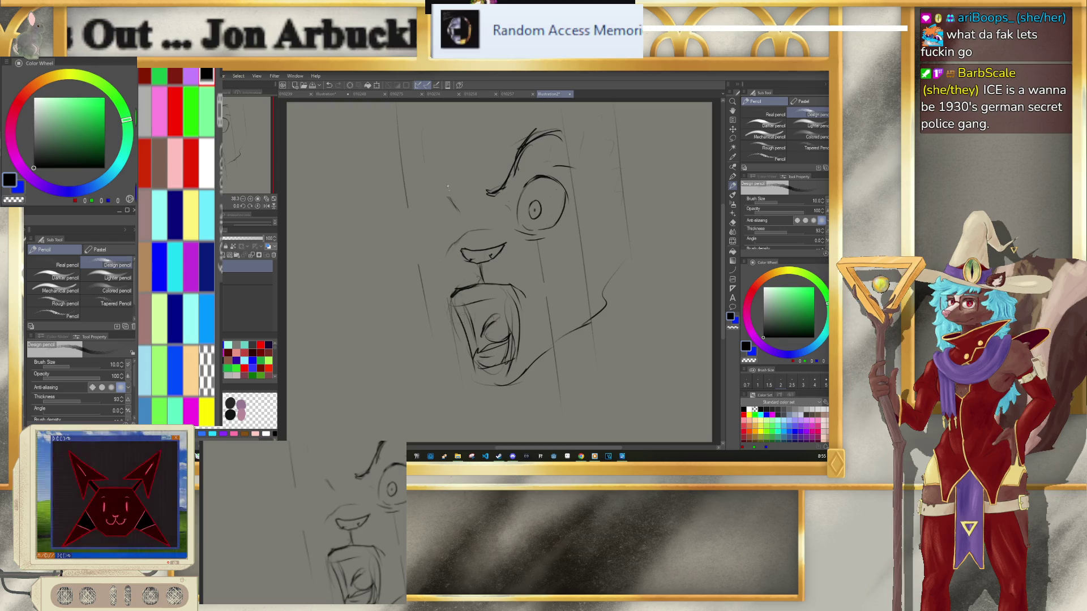
pyautogui.moveTo(453, 197)
pyautogui.mouseDown()
pyautogui.moveTo(461, 222)
pyautogui.moveTo(498, 205)
pyautogui.mouseUp()
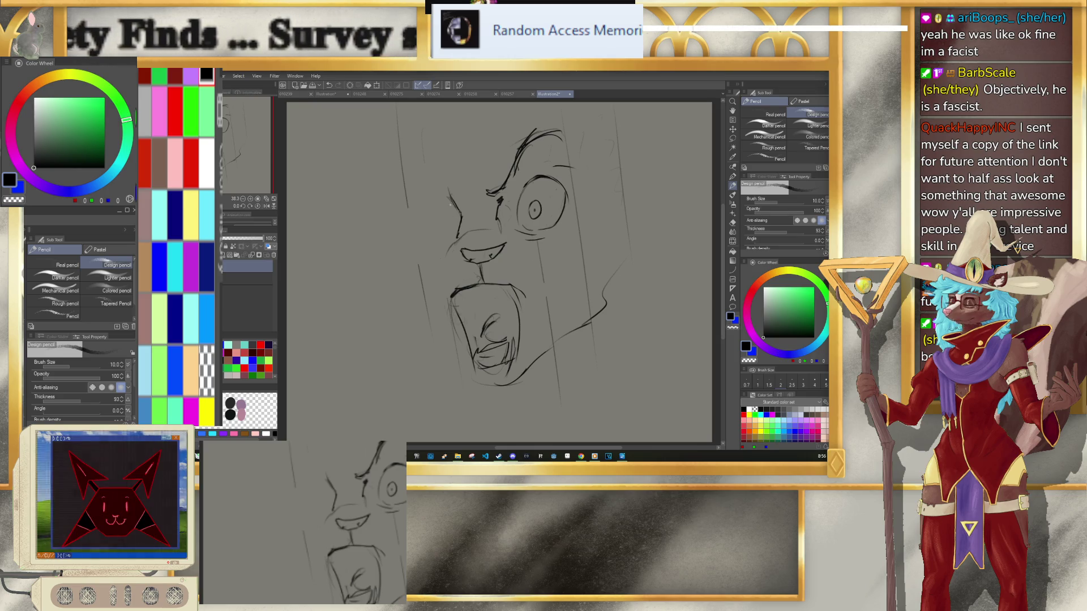
pyautogui.moveTo(445, 192); pyautogui.dragTo(431, 225)
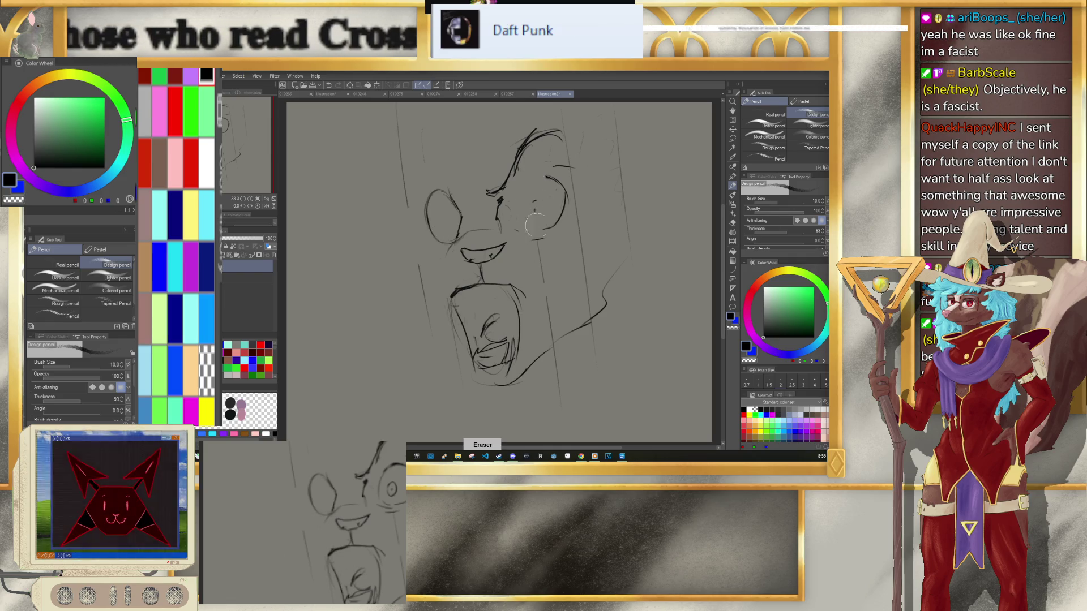
# Step: Erase the old right eye outline and redraw it as a plain round outline
pyautogui.moveTo(531, 220); pyautogui.dragTo(569, 211)
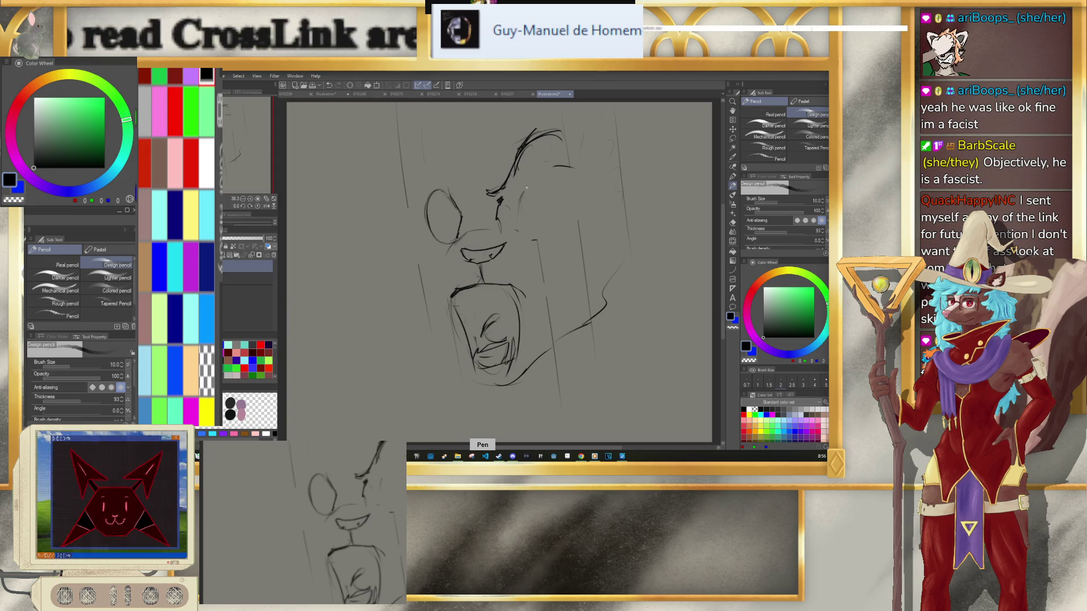
pyautogui.moveTo(520, 199); pyautogui.dragTo(550, 228)
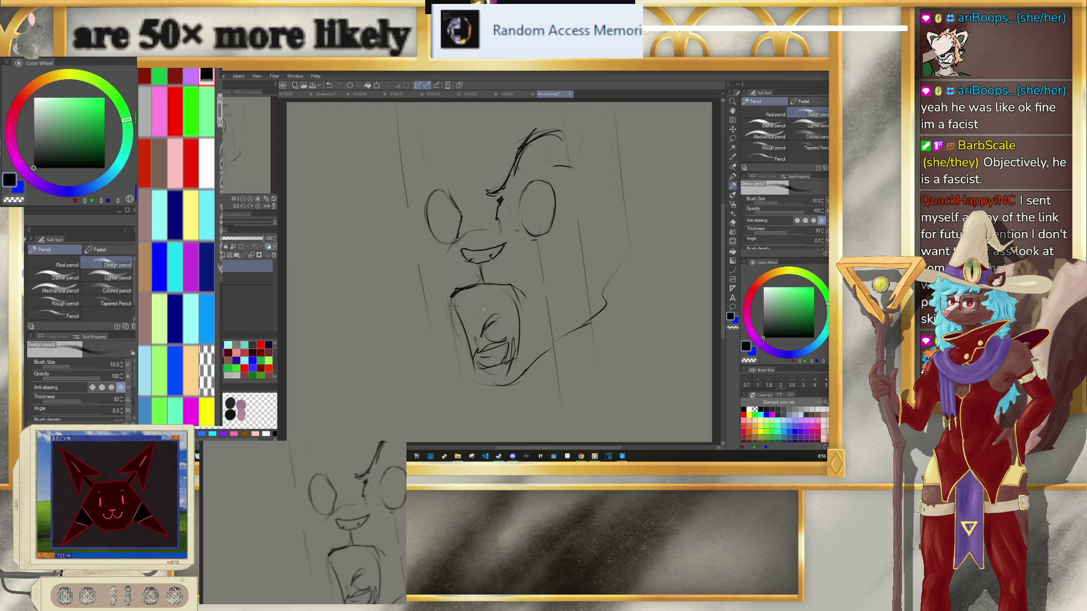
# Step: Lasso the mouth and jaw, then scale them down and move them up toward the nose
pyautogui.press('k')
pyautogui.moveTo(482, 410)
pyautogui.mouseDown()
pyautogui.moveTo(459, 376)
pyautogui.moveTo(485, 388)
pyautogui.moveTo(444, 322)
pyautogui.moveTo(461, 246)
pyautogui.moveTo(494, 237)
pyautogui.mouseUp()
pyautogui.hotkey('ctrl', 'z')
pyautogui.click(732, 138)
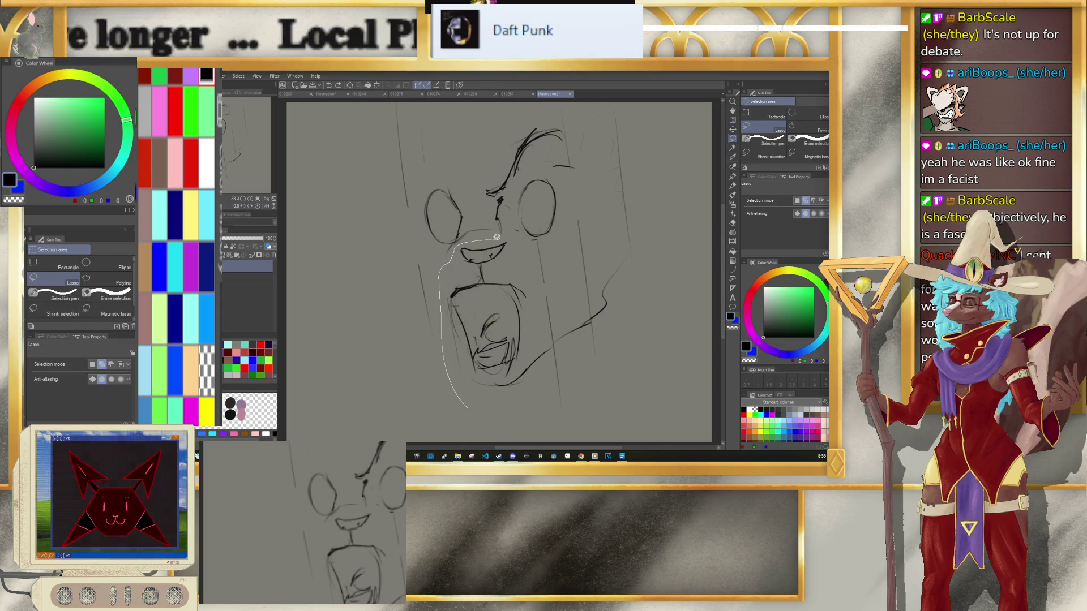
pyautogui.moveTo(542, 327); pyautogui.dragTo(555, 294)
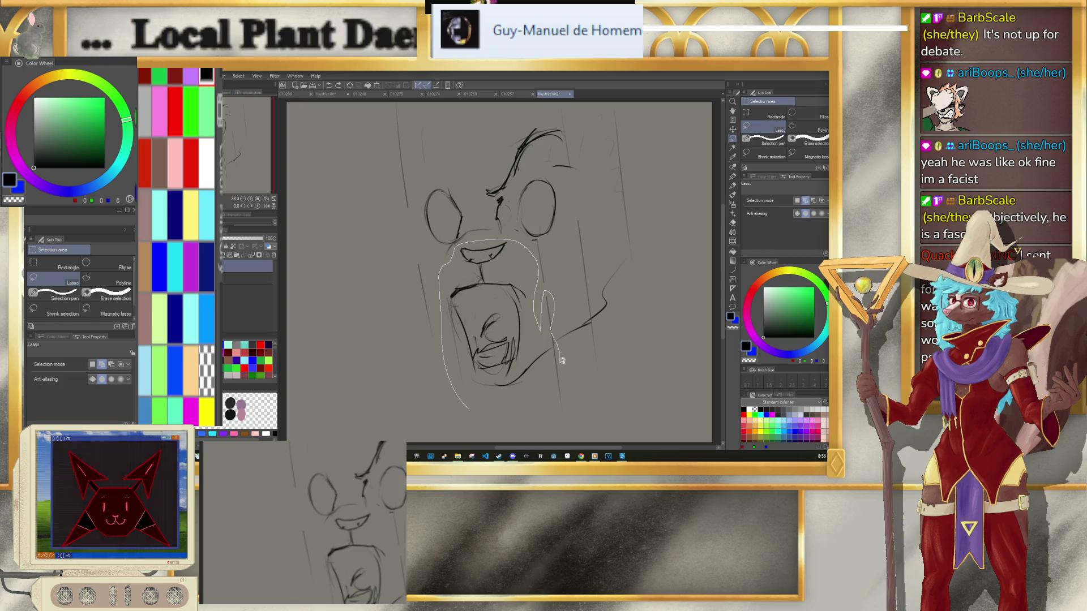
pyautogui.moveTo(552, 423)
pyautogui.mouseDown()
pyautogui.moveTo(558, 406)
pyautogui.moveTo(502, 407)
pyautogui.mouseUp()
pyautogui.hotkey('ctrl', 't')
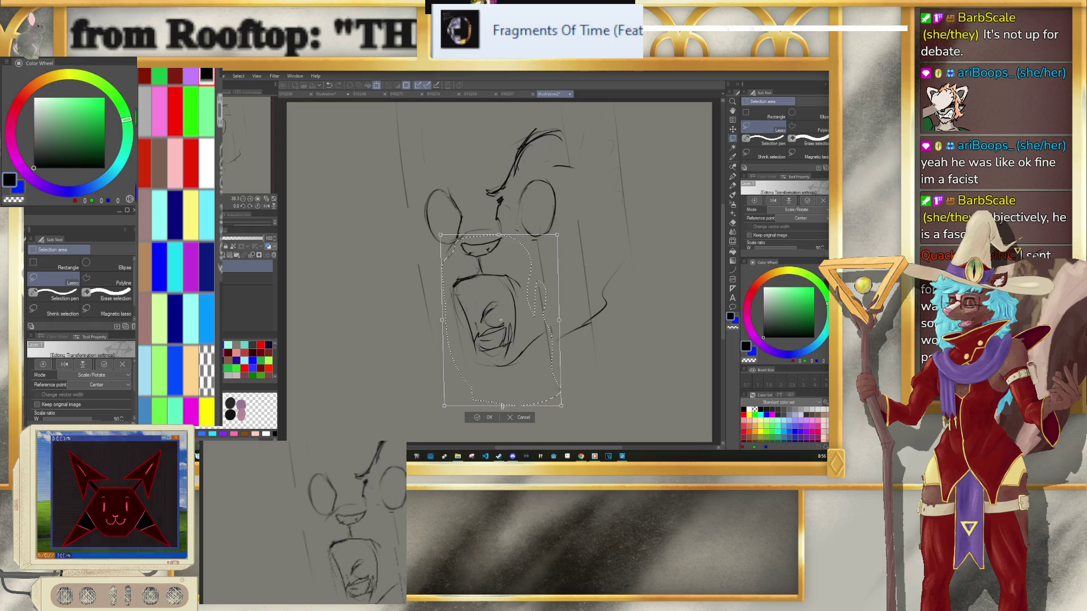
pyautogui.click(470, 422)
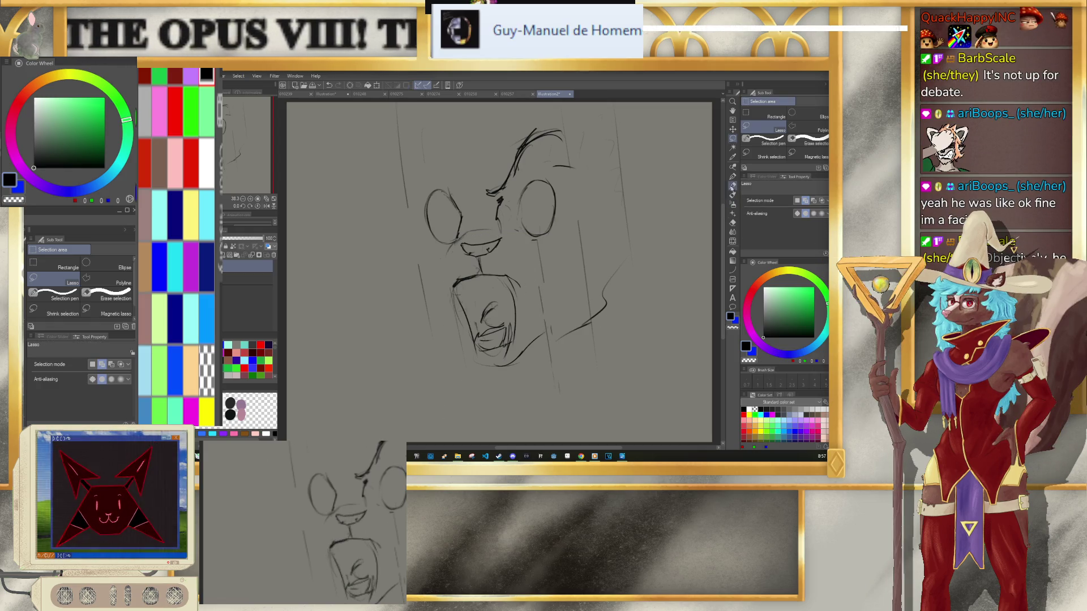
# Step: Redraw the left side of the mouth outline and erase part of the chin's bottom line
pyautogui.press('p')
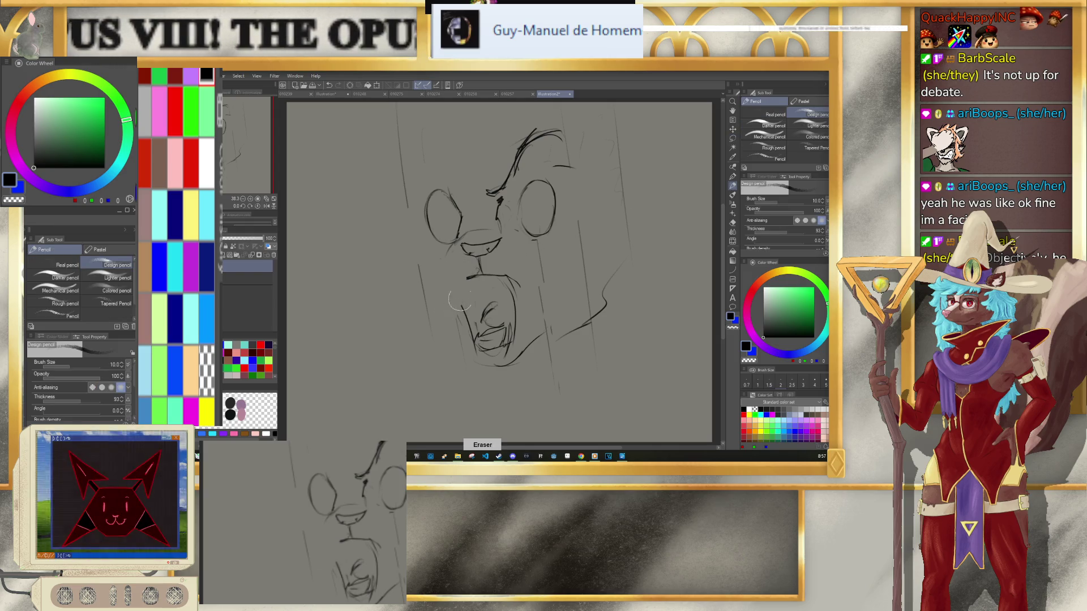
pyautogui.press('p')
pyautogui.moveTo(469, 277)
pyautogui.mouseDown()
pyautogui.moveTo(476, 348)
pyautogui.moveTo(531, 339)
pyautogui.mouseUp()
pyautogui.press('e')
# Step: Lasso and narrow the chin and mouth, deselect, then redraw the chin's left and bottom outline
pyautogui.press('m')
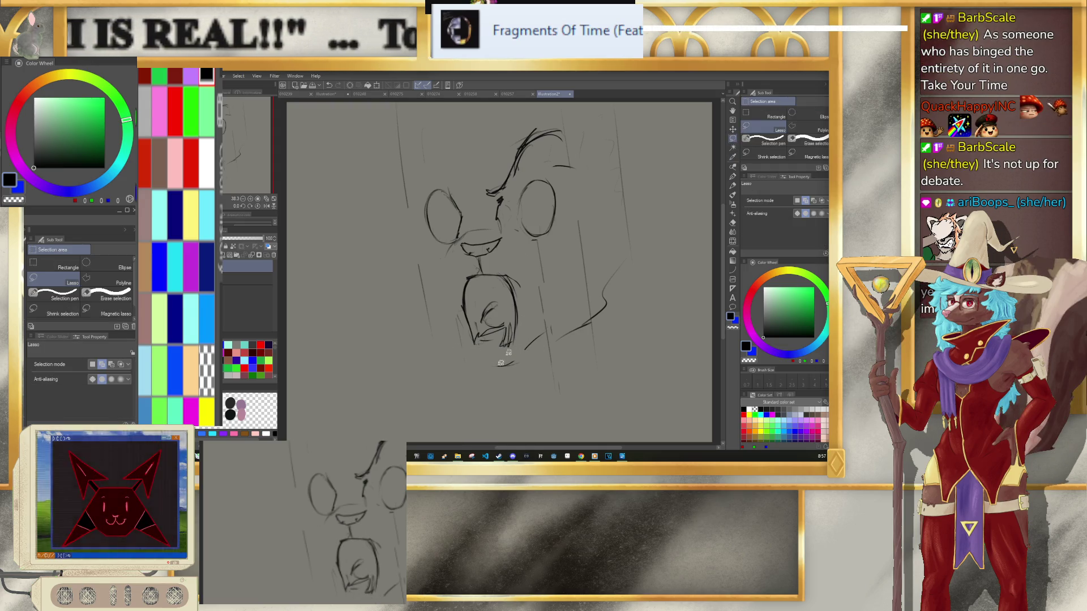
pyautogui.moveTo(453, 376); pyautogui.dragTo(527, 321)
pyautogui.moveTo(467, 355)
pyautogui.mouseDown()
pyautogui.moveTo(510, 353)
pyautogui.moveTo(526, 282)
pyautogui.moveTo(498, 265)
pyautogui.mouseUp()
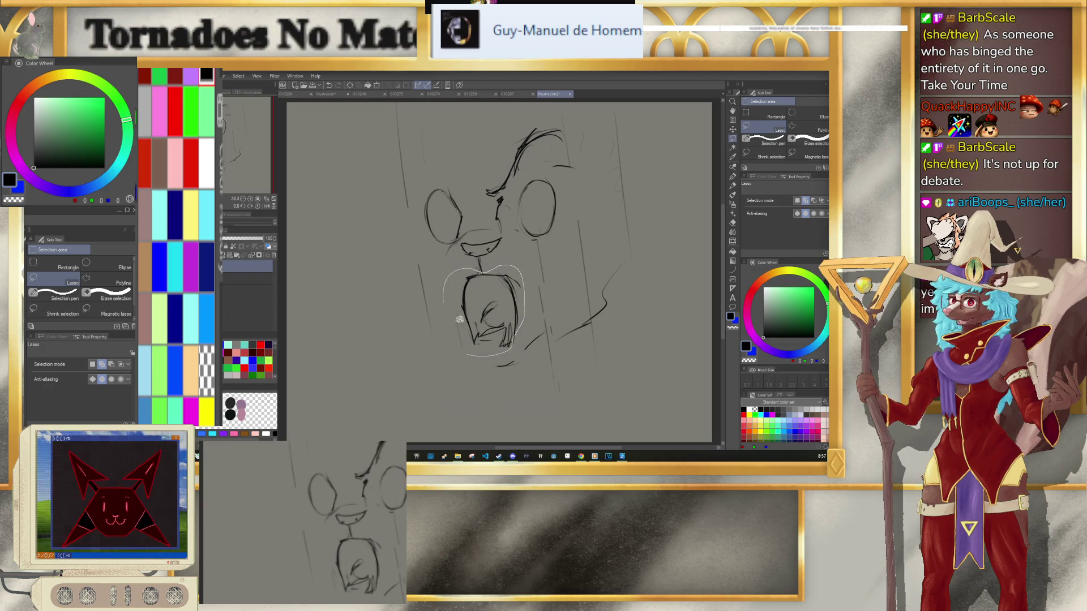
pyautogui.moveTo(452, 315); pyautogui.dragTo(456, 336)
pyautogui.hotkey('ctrl', 't')
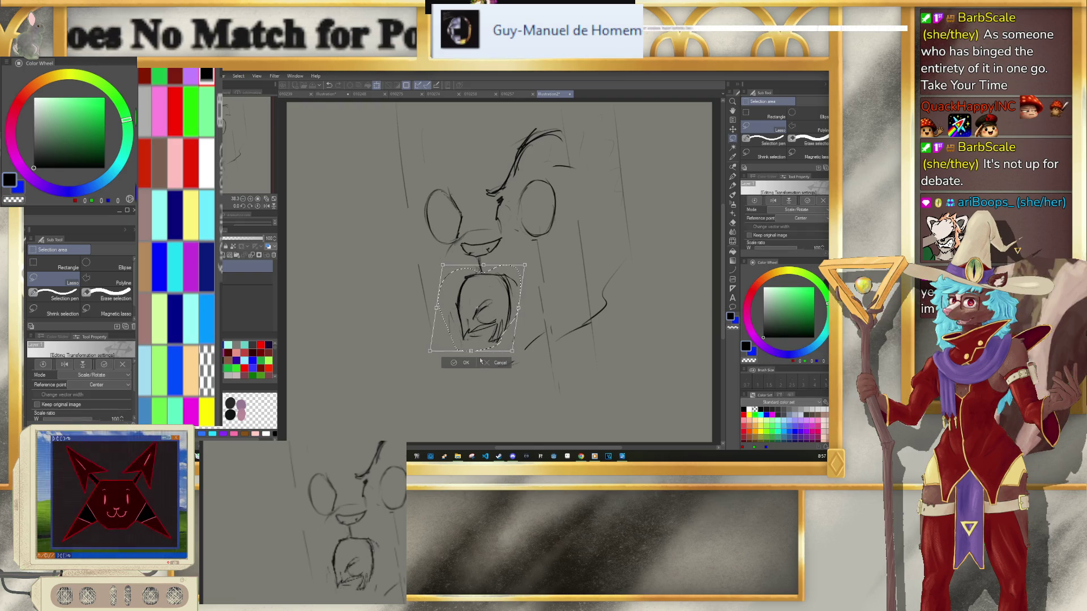
pyautogui.press('Escape')
pyautogui.click(413, 364)
pyautogui.press('p')
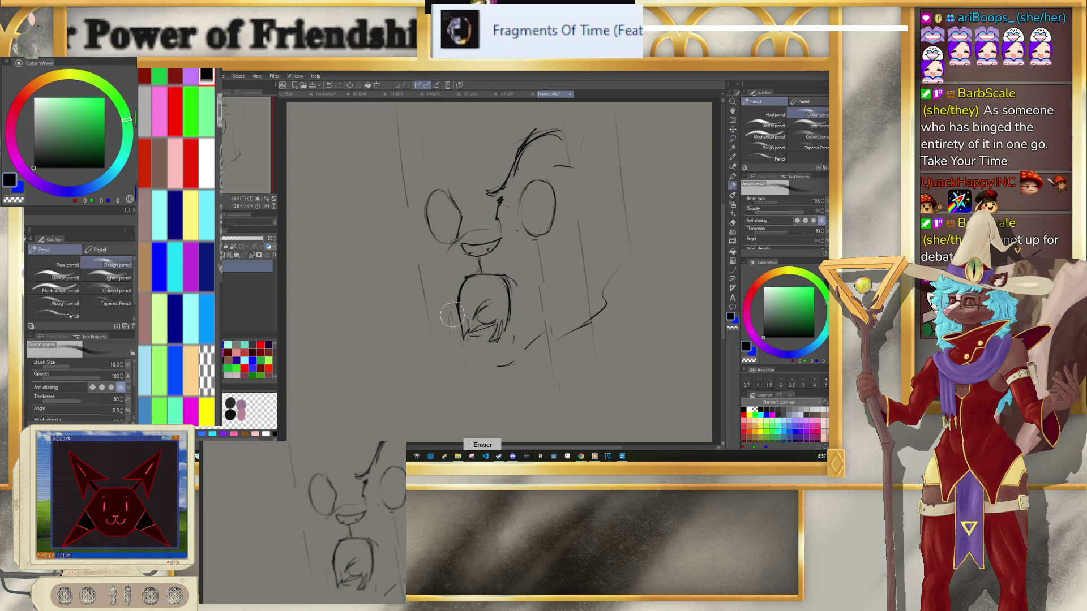
pyautogui.moveTo(468, 277); pyautogui.dragTo(480, 345)
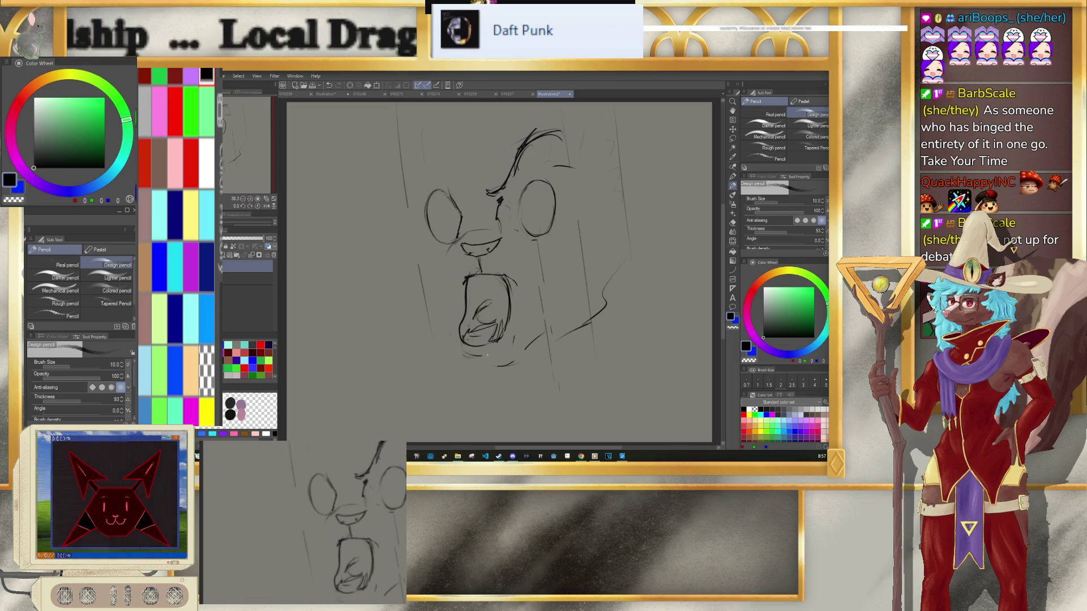
# Step: Add a neck curve below the chin, small pupils in both eyes, and a curve at the top-left of the head
pyautogui.moveTo(512, 341); pyautogui.dragTo(450, 403)
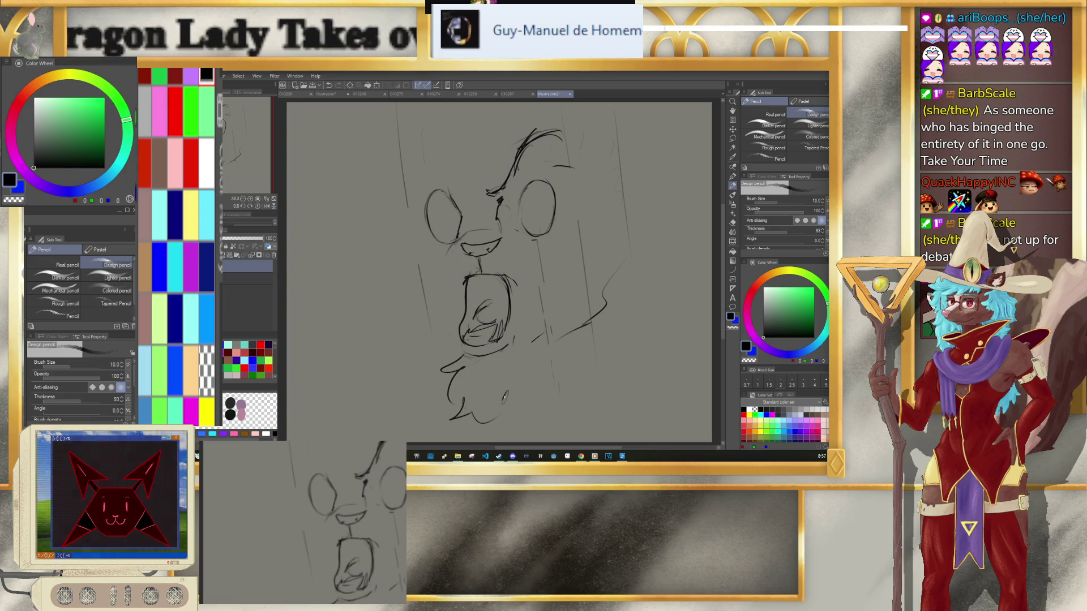
pyautogui.moveTo(533, 205); pyautogui.dragTo(534, 212)
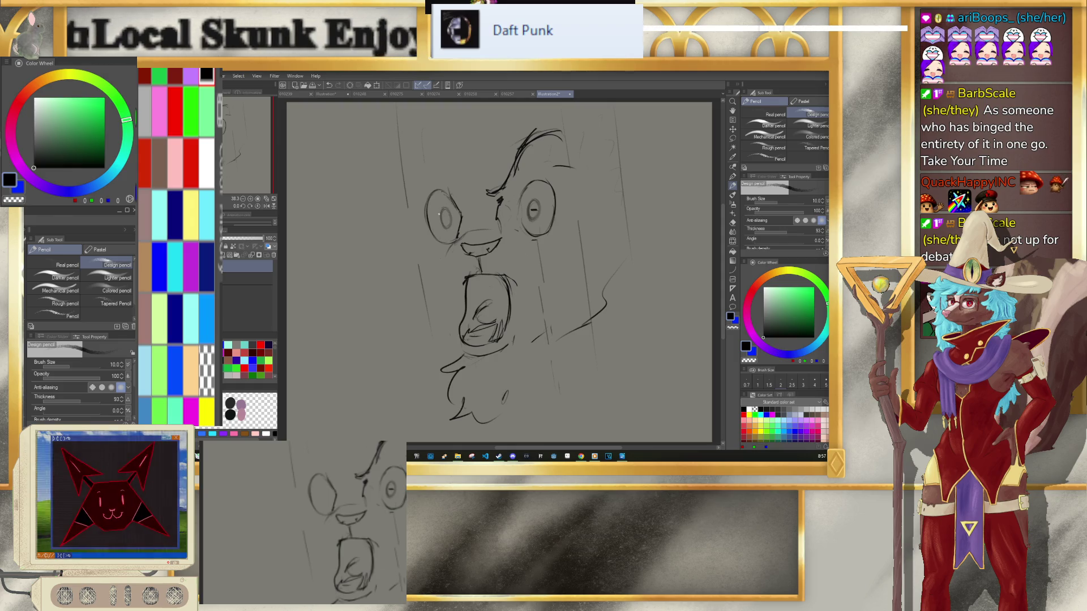
pyautogui.moveTo(445, 216); pyautogui.dragTo(447, 221)
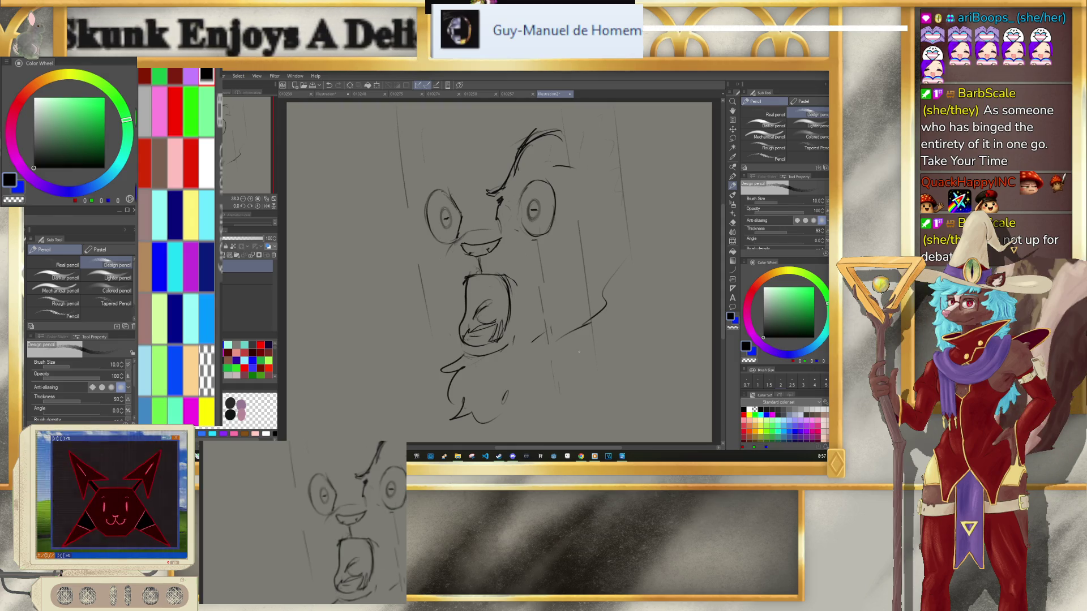
pyautogui.moveTo(427, 136); pyautogui.dragTo(501, 194)
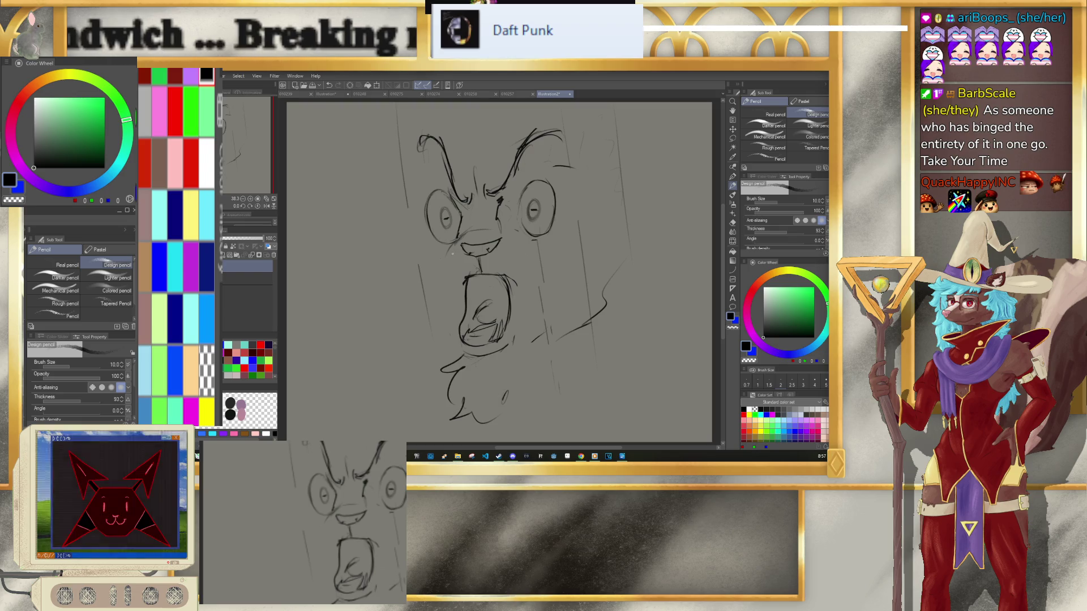
# Step: Erase stray lines inside the mouth with a smaller eraser, then draw a horizontal teeth line
pyautogui.press('[')
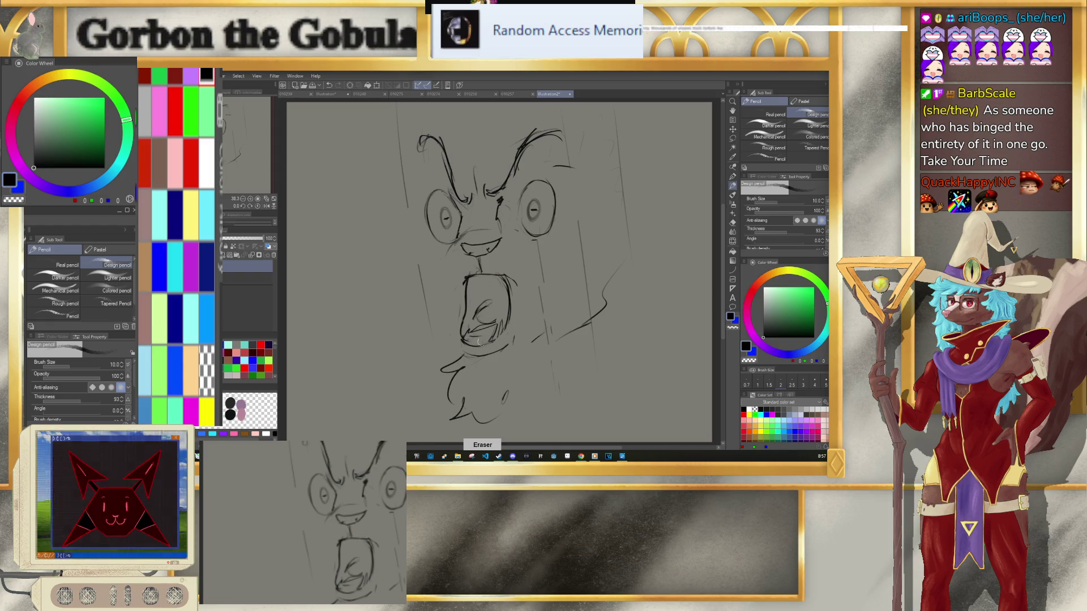
pyautogui.moveTo(497, 329); pyautogui.dragTo(472, 334)
pyautogui.press('p')
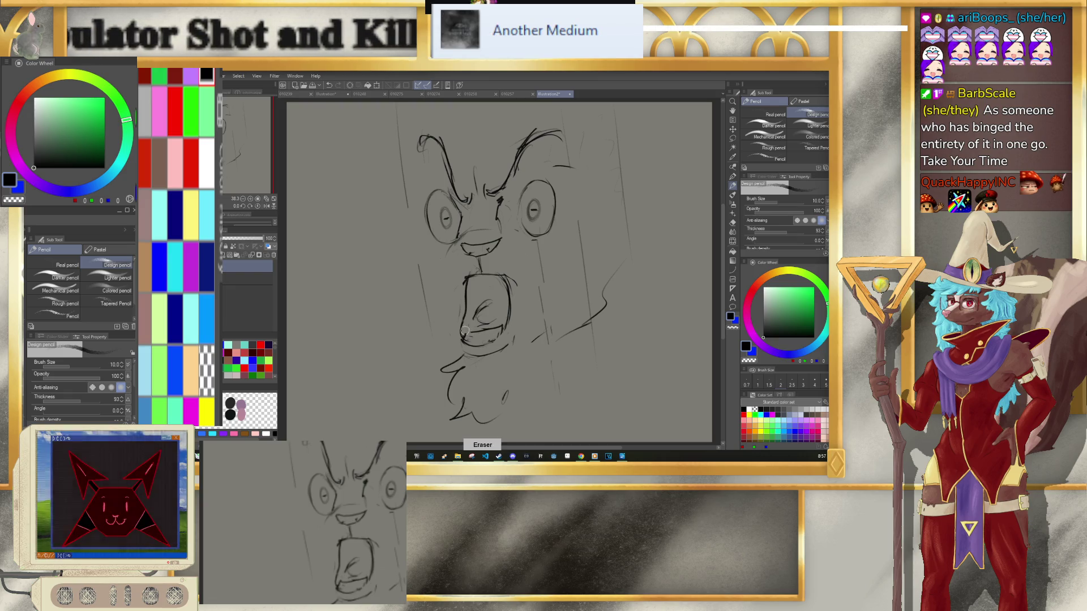
pyautogui.press('p')
pyautogui.moveTo(459, 328); pyautogui.dragTo(497, 324)
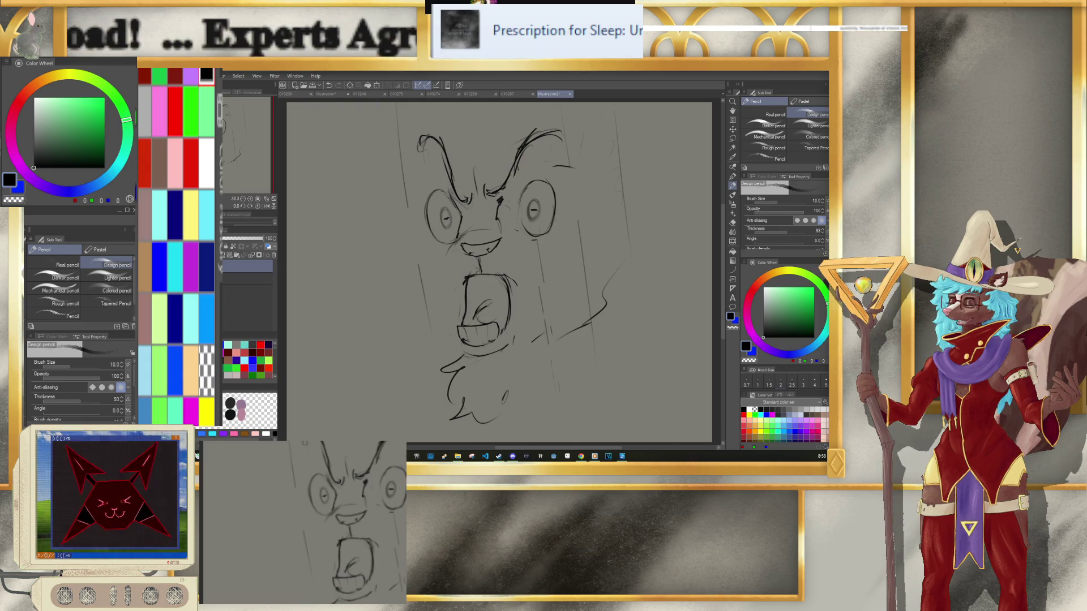
pyautogui.hotkey('alt', 'Tab')
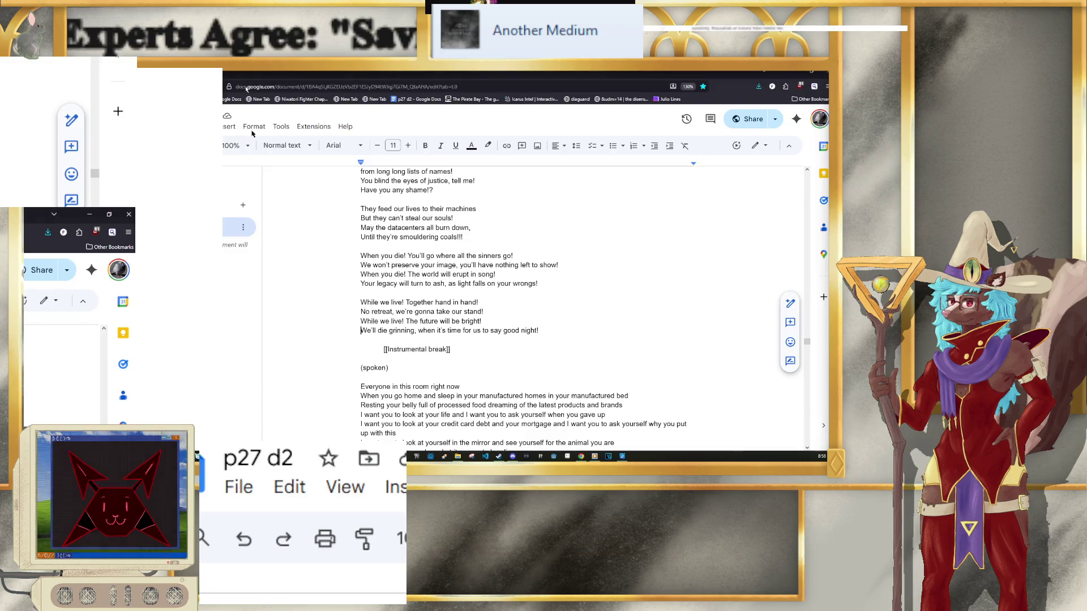
# Step: Show the p27 d2 lyrics document's word count from the Tools menu
pyautogui.click(273, 127)
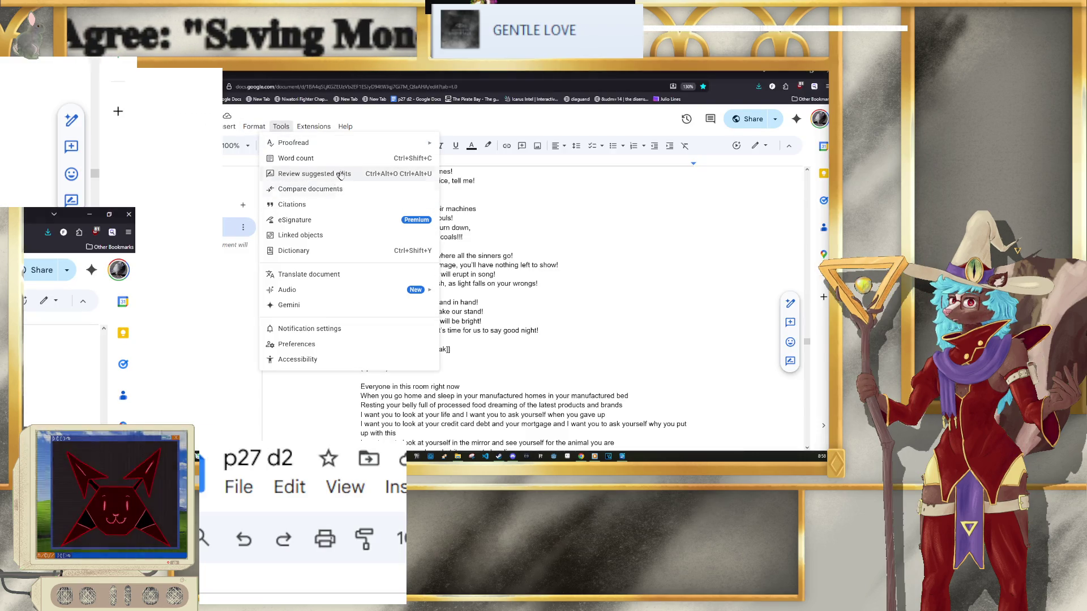
pyautogui.click(345, 163)
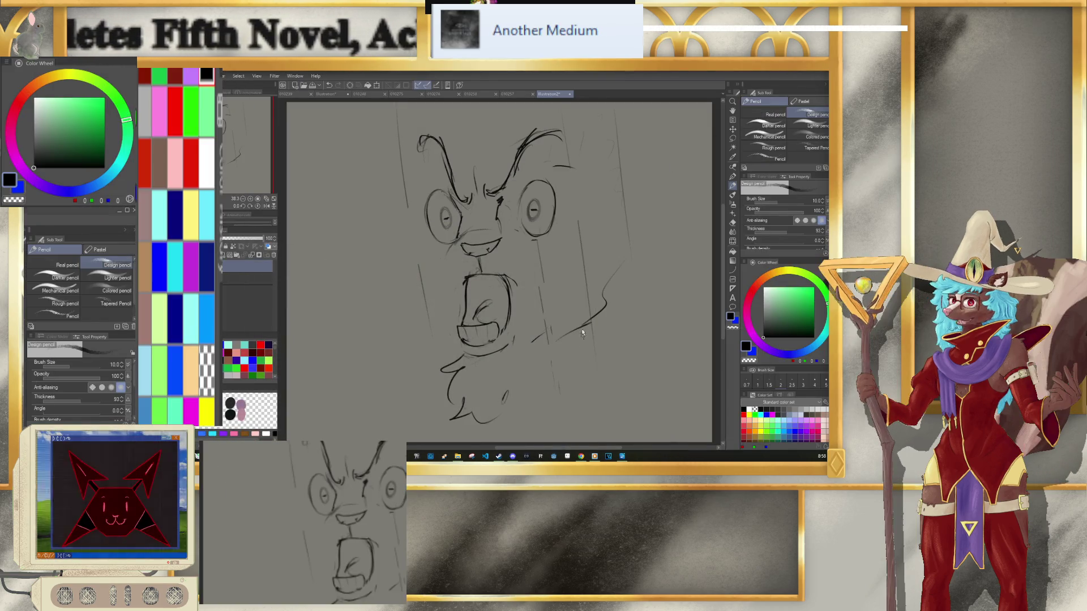
pyautogui.hotkey('ctrl', 'o')
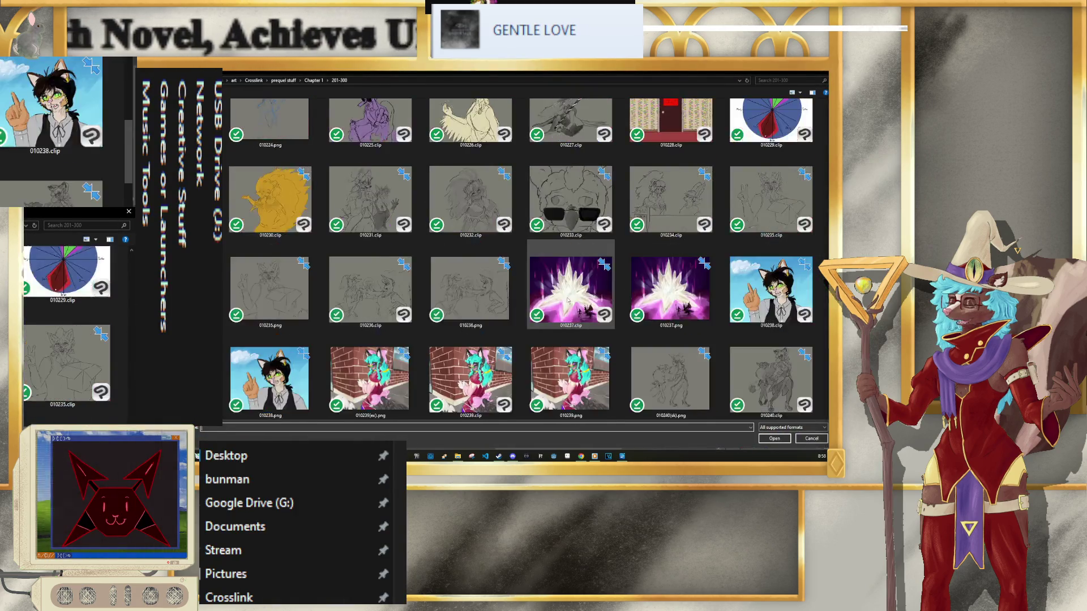
pyautogui.scroll(10, 568, 300)
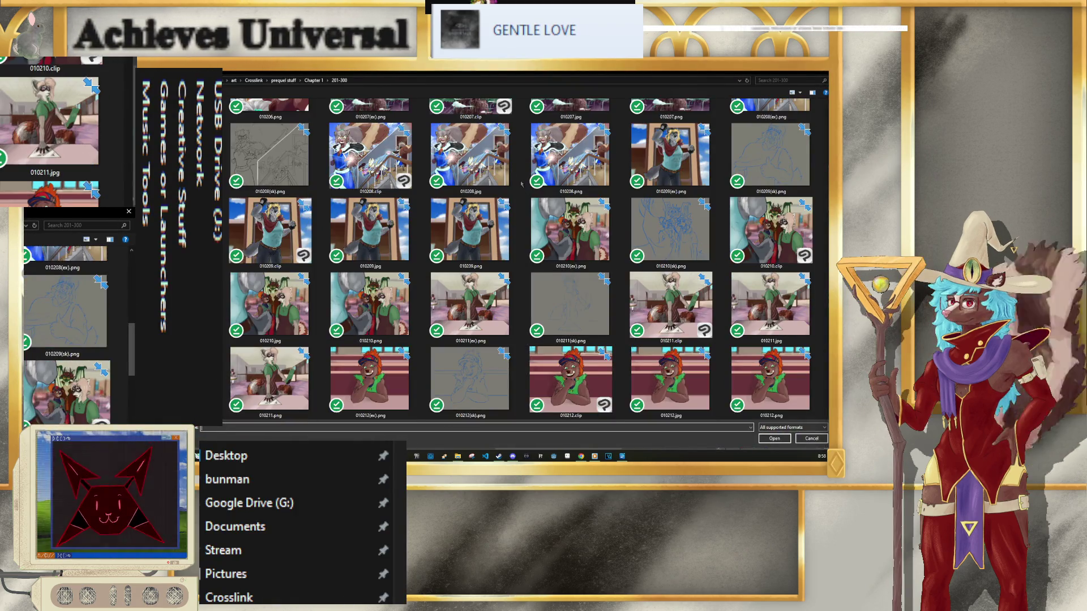
pyautogui.scroll(-3, 521, 184)
pyautogui.click(571, 379)
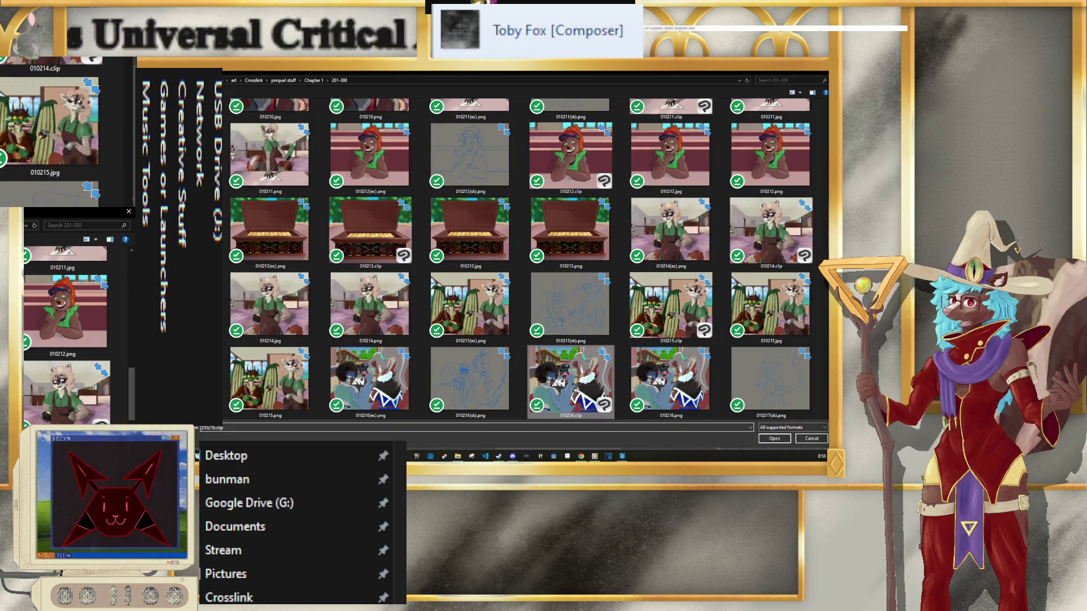
pyautogui.scroll(-3, 575, 391)
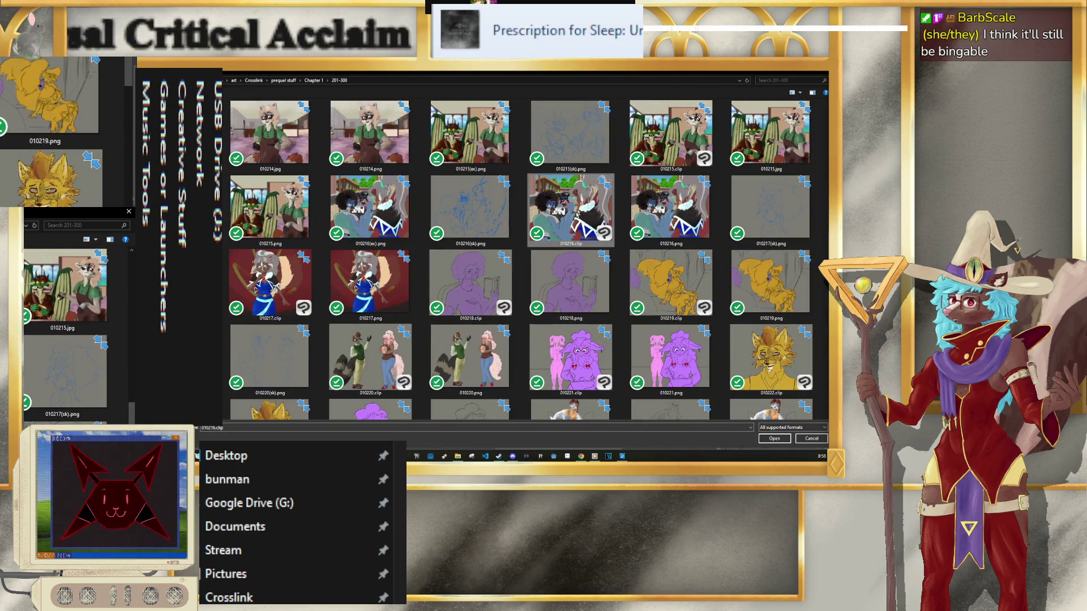
pyautogui.scroll(-5, 578, 211)
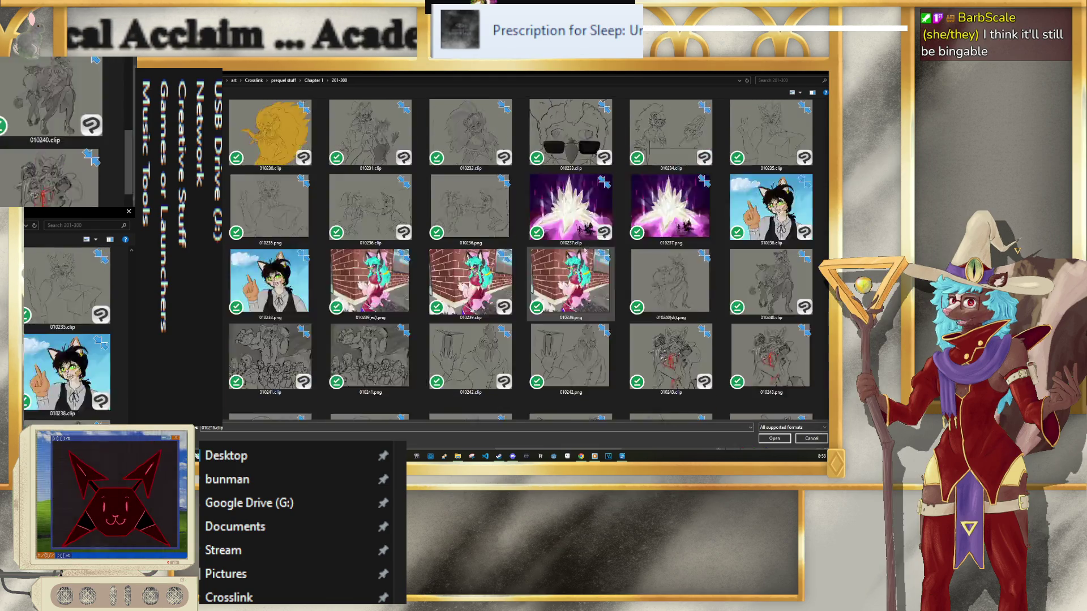
pyautogui.scroll(-2, 583, 223)
pyautogui.scroll(-2, 583, 224)
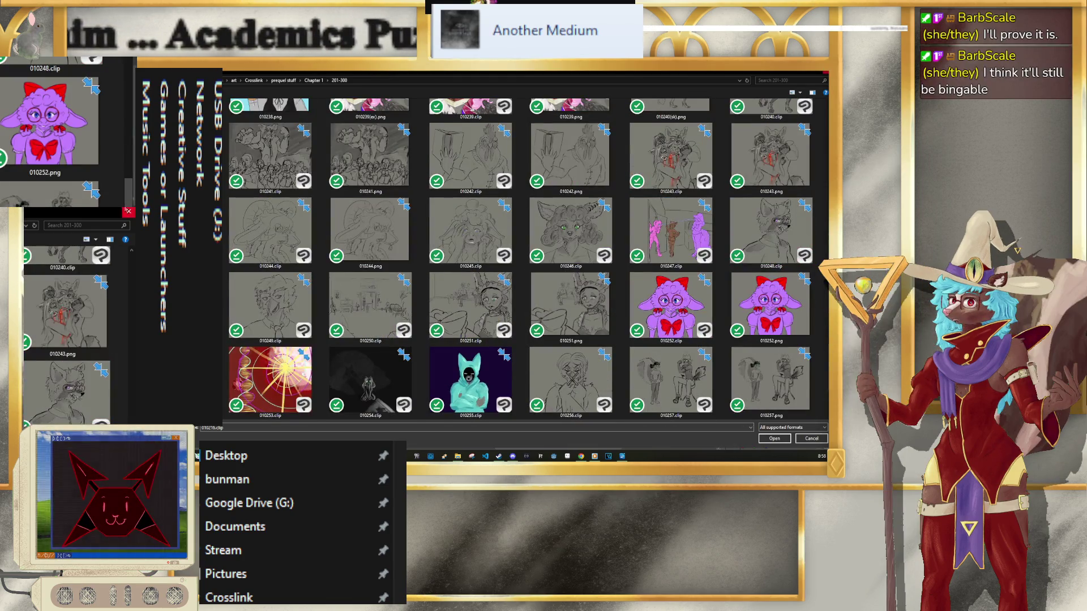
pyautogui.press('Escape')
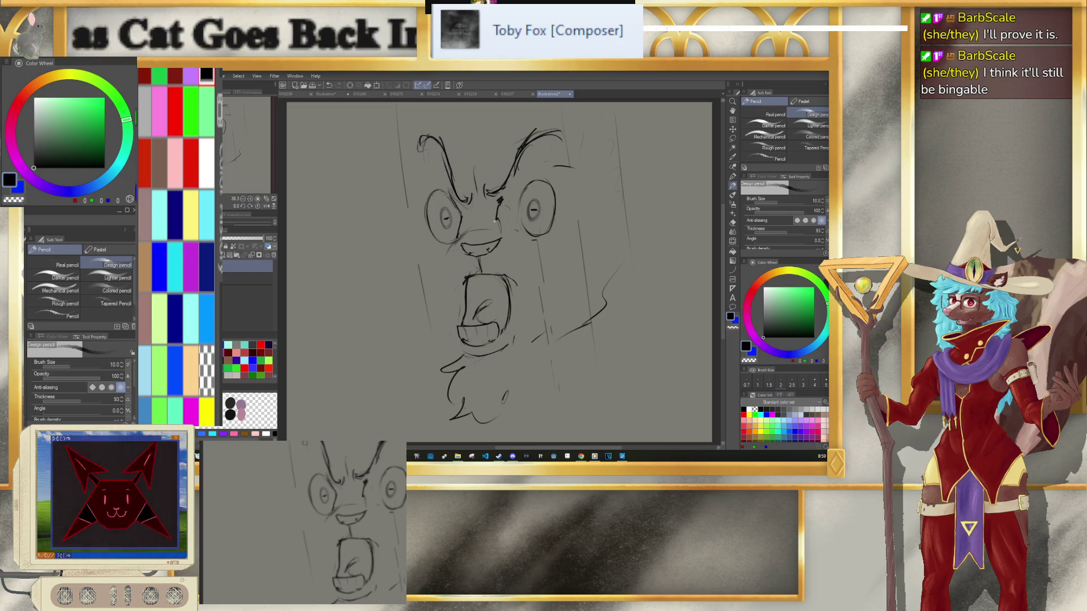
# Step: Zoom into the mouth and pen in the teeth lines, undoing a bad stroke
pyautogui.scroll(-1, 495, 311)
pyautogui.scroll(-1, 495, 310)
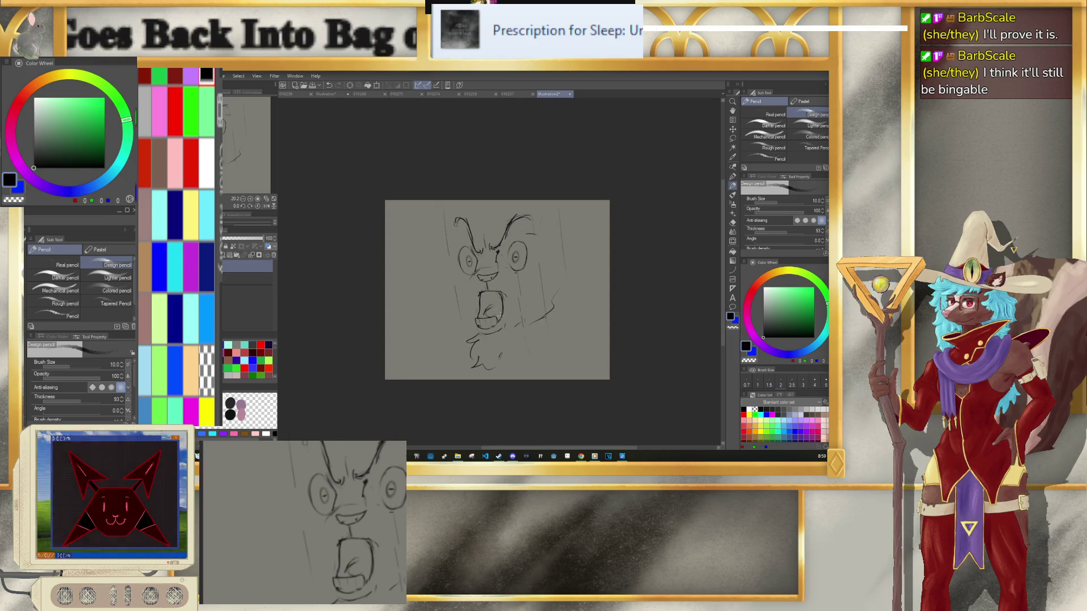
pyautogui.scroll(4, 496, 300)
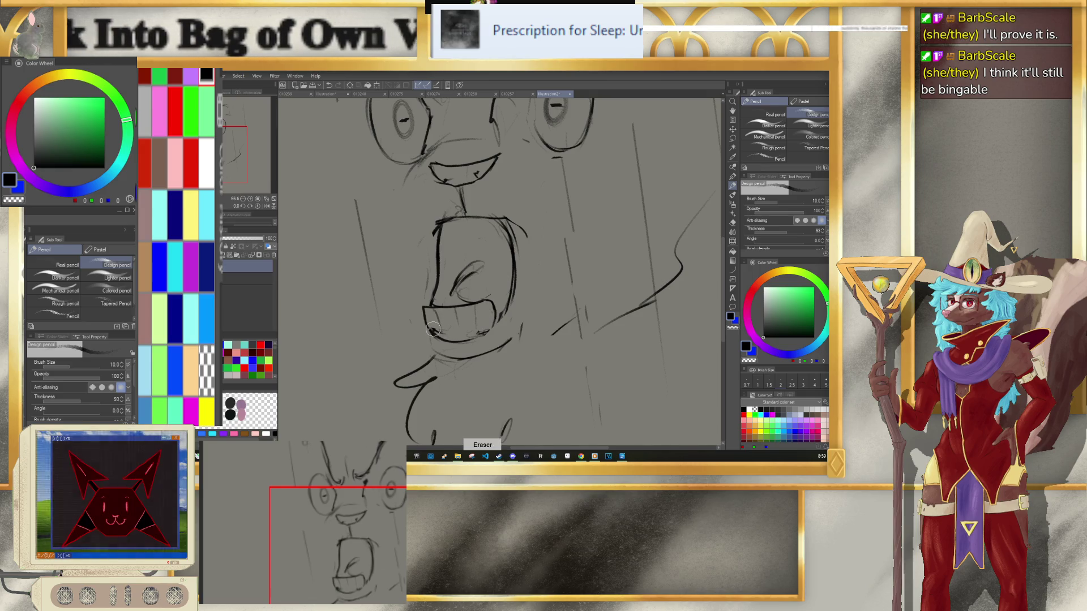
pyautogui.press('p')
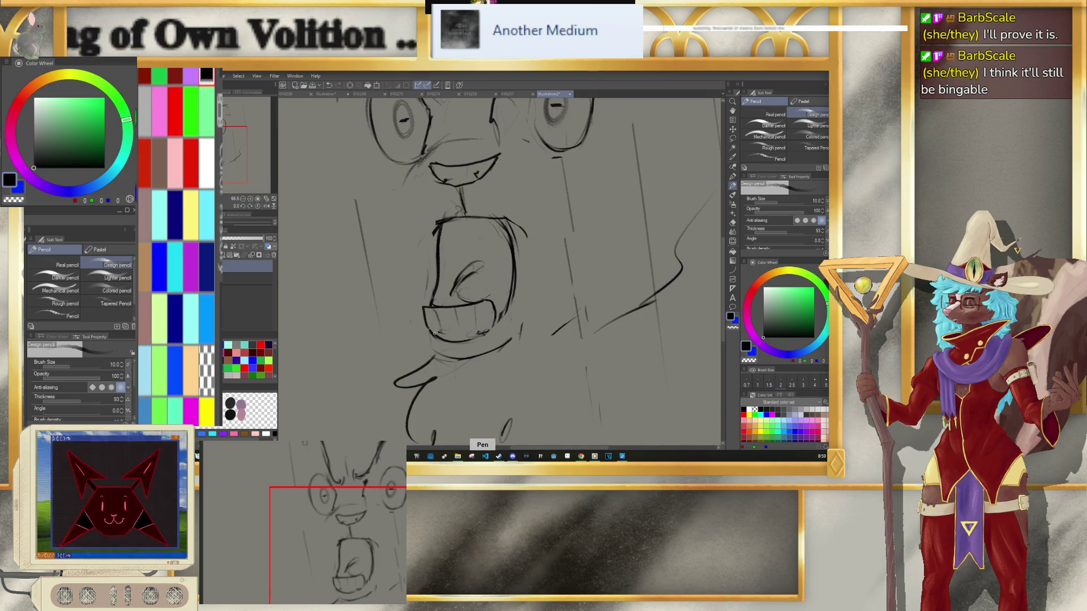
pyautogui.hotkey('ctrl', 'z')
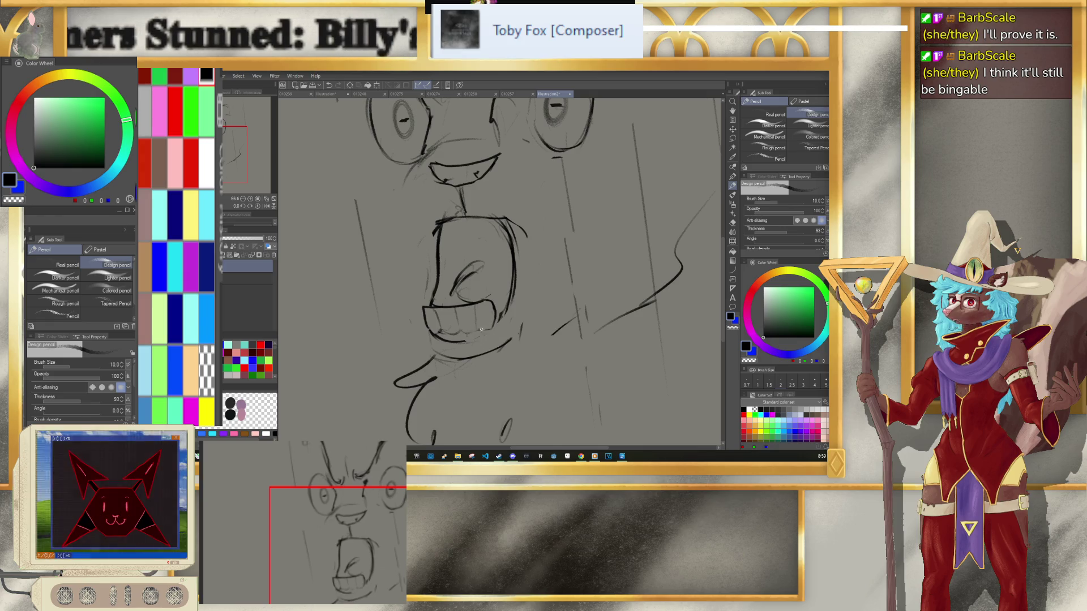
# Step: Erase the messy strokes inside the mouth, redraw the teeth, then return to Google Docs
pyautogui.press('p')
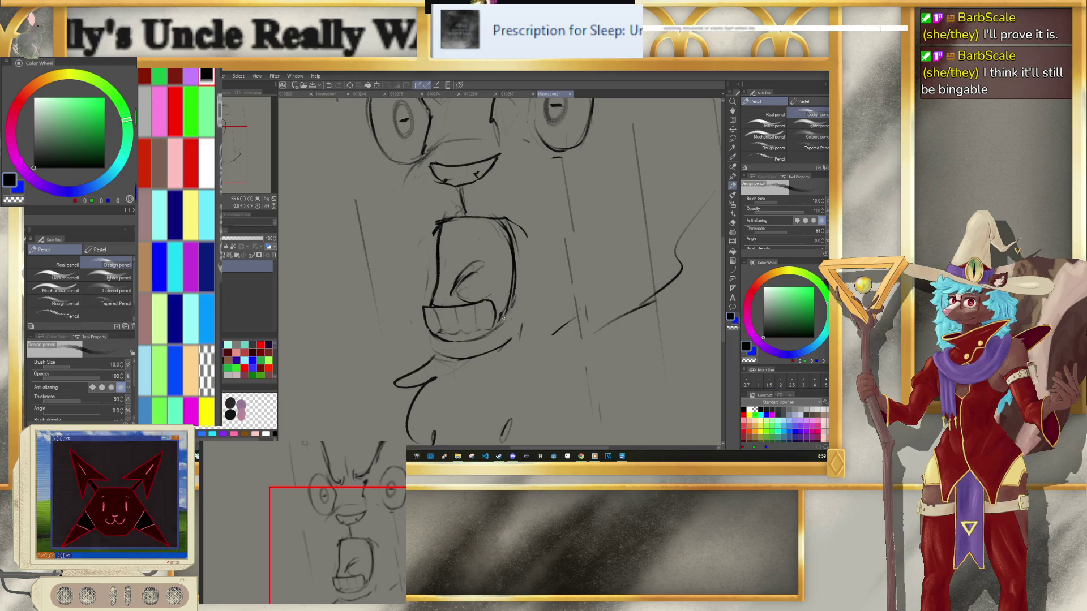
pyautogui.press('e')
pyautogui.moveTo(456, 286); pyautogui.dragTo(488, 267)
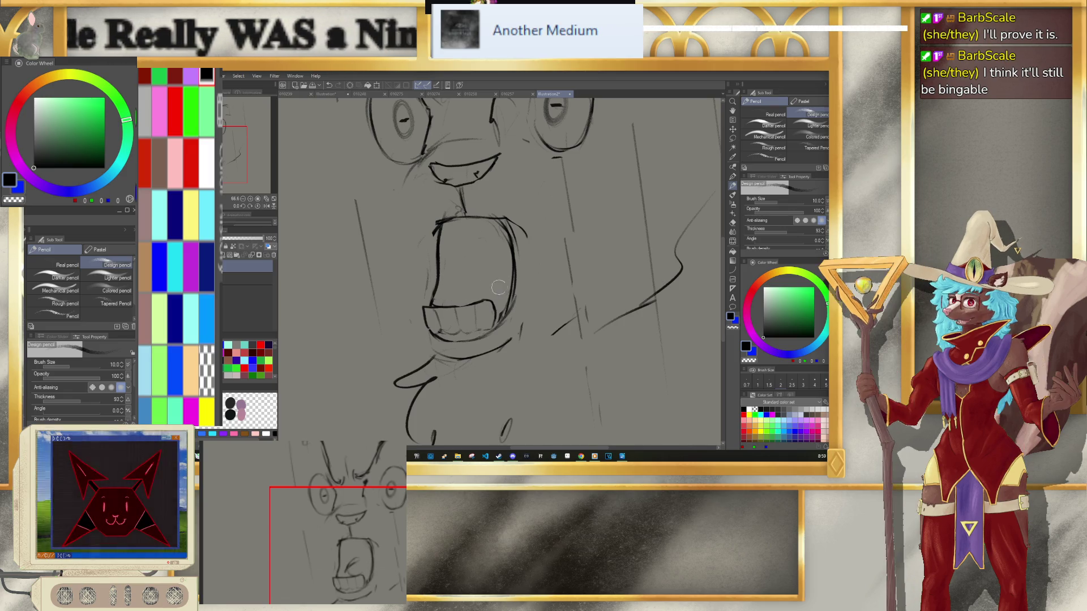
pyautogui.press('p')
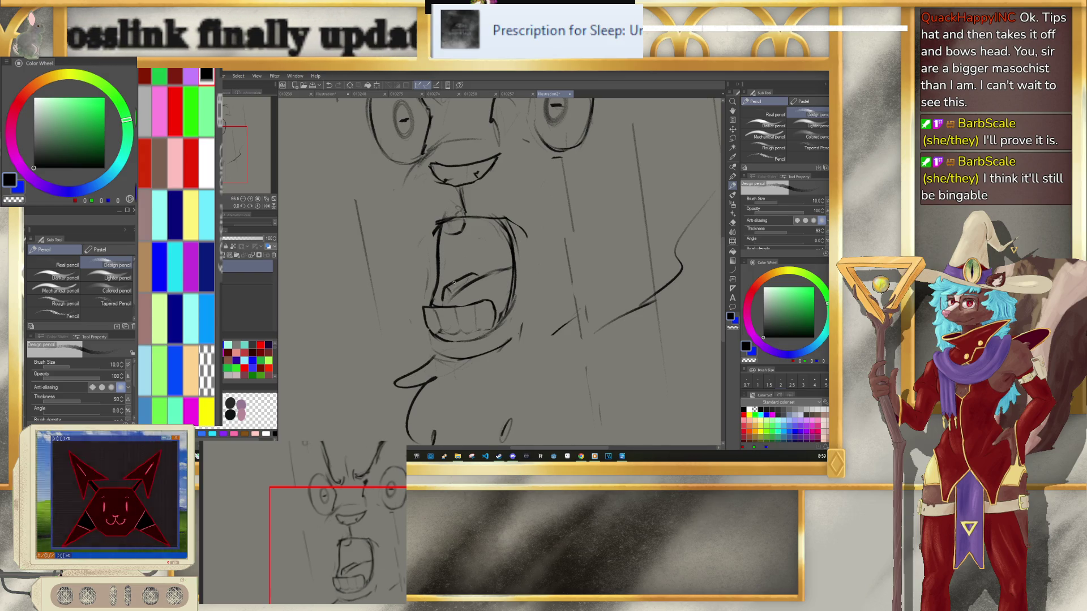
pyautogui.hotkey('ctrl', 'z')
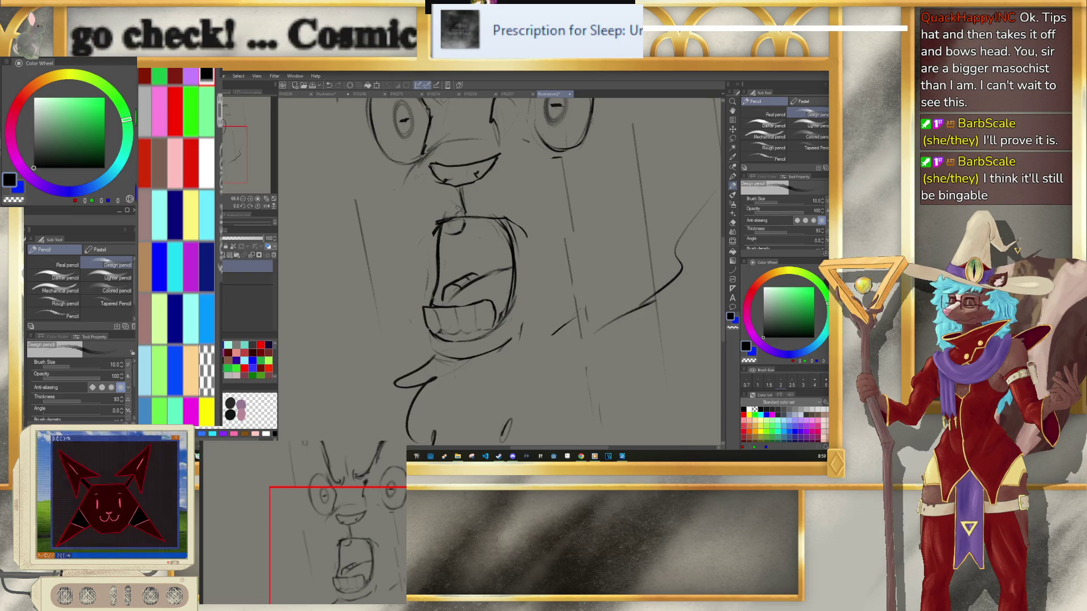
pyautogui.hotkey('alt', 'Tab')
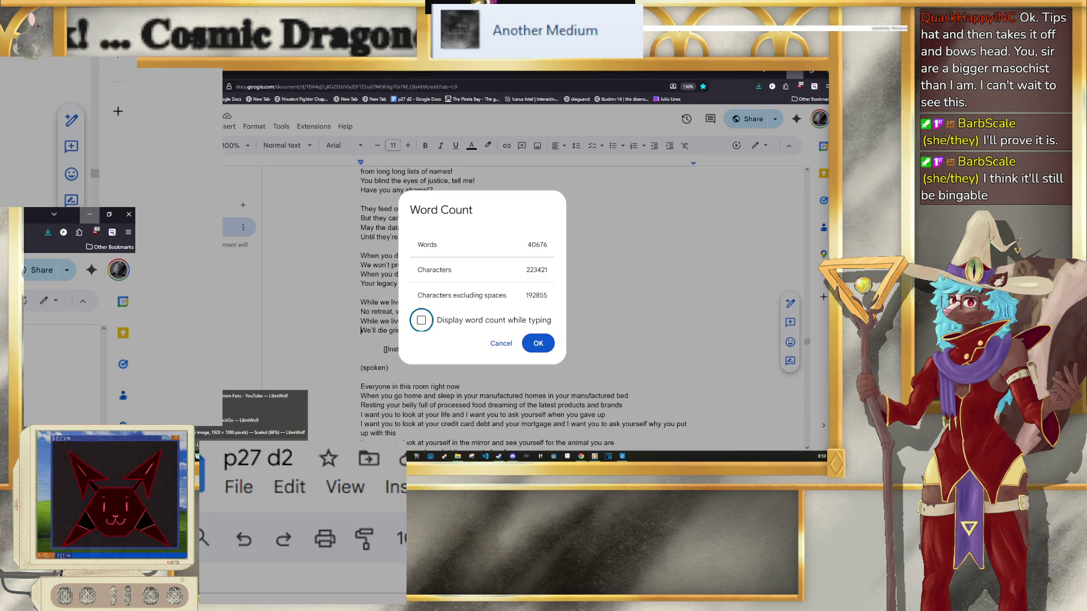
# Step: Open the Tales from Tolikra draft and show its word count: 627 pages, 212132 words
pyautogui.click(538, 344)
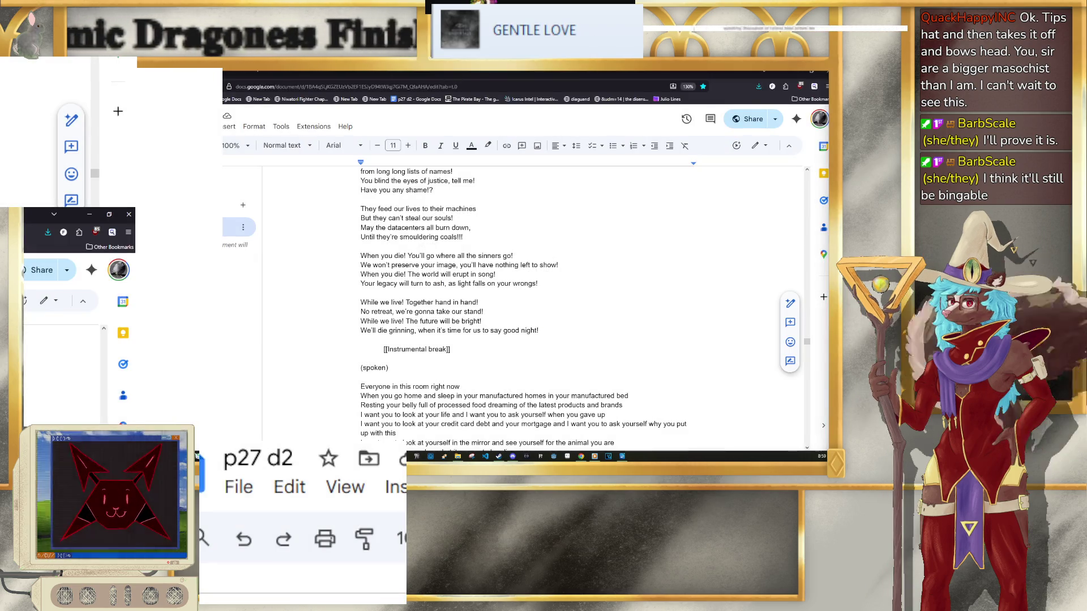
pyautogui.click(207, 470)
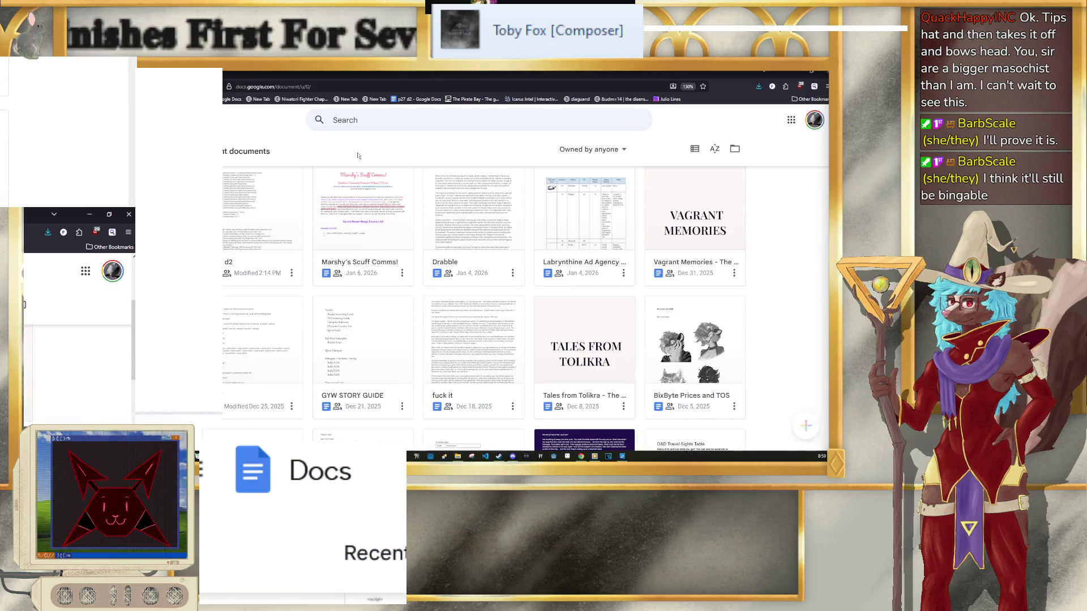
pyautogui.click(589, 337)
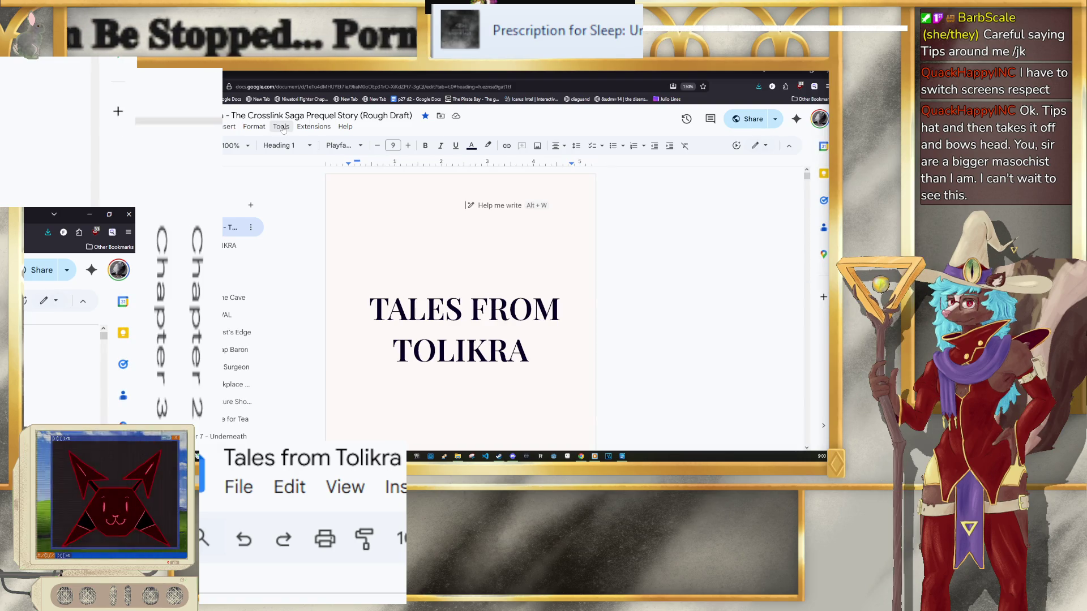
pyautogui.click(284, 129)
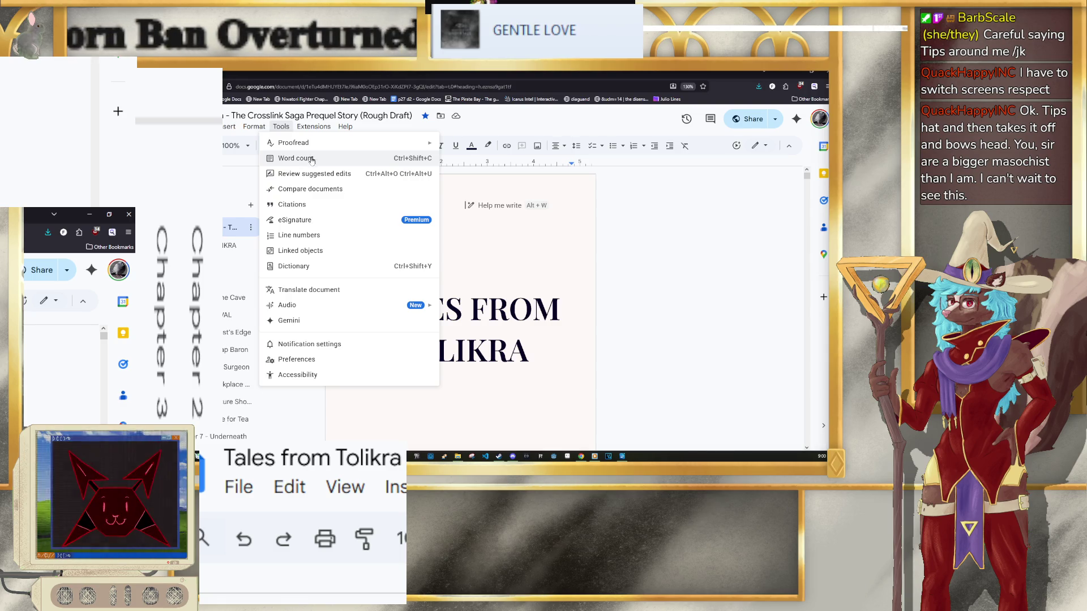
pyautogui.click(310, 161)
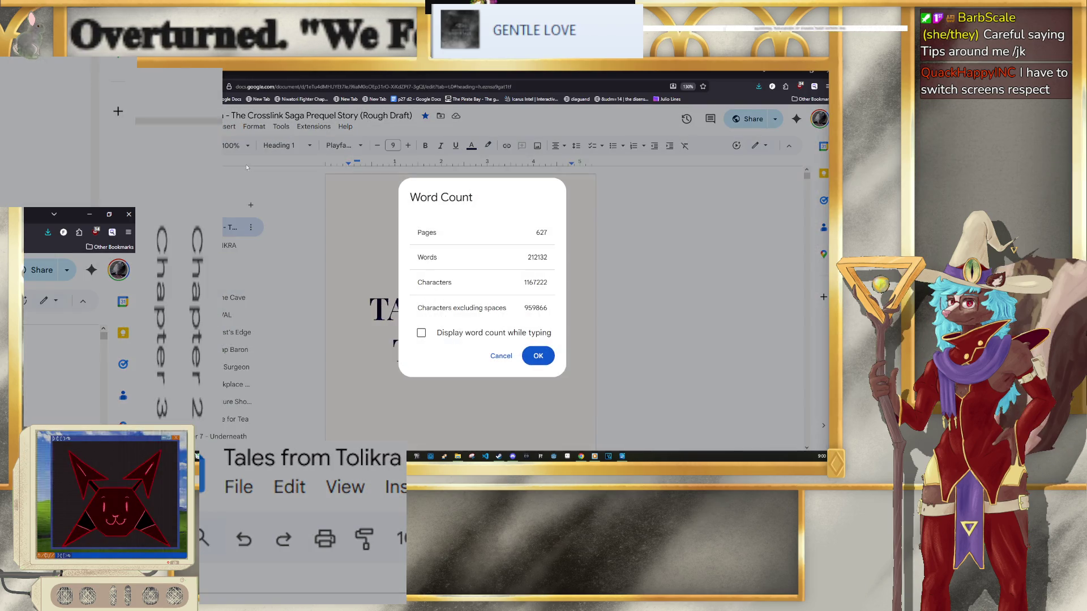
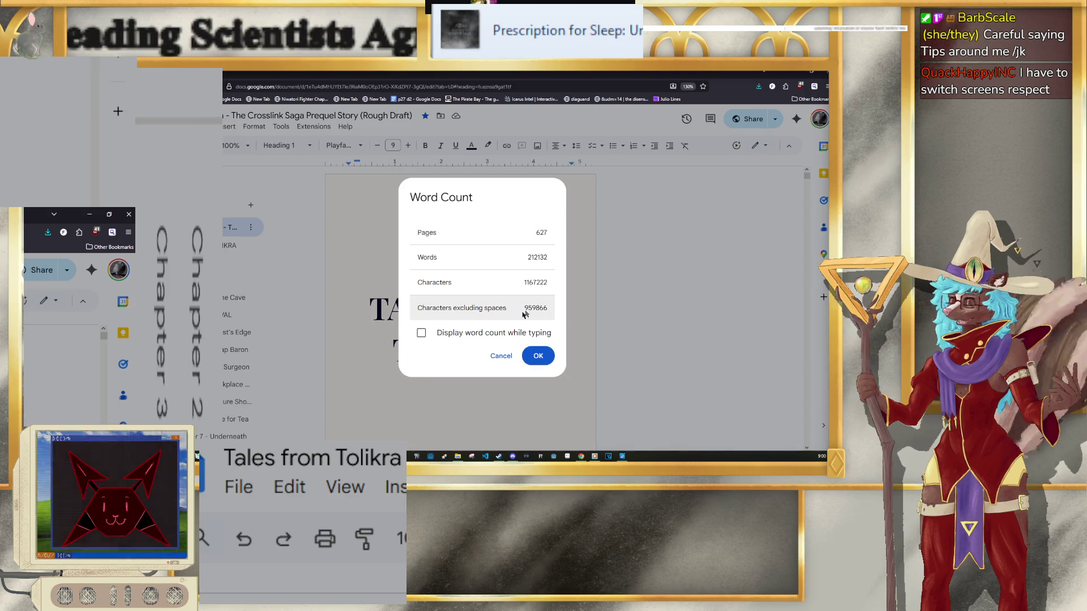
# Step: Close the word count summary and open the Vagrant Memories document from Docs home
pyautogui.click(539, 360)
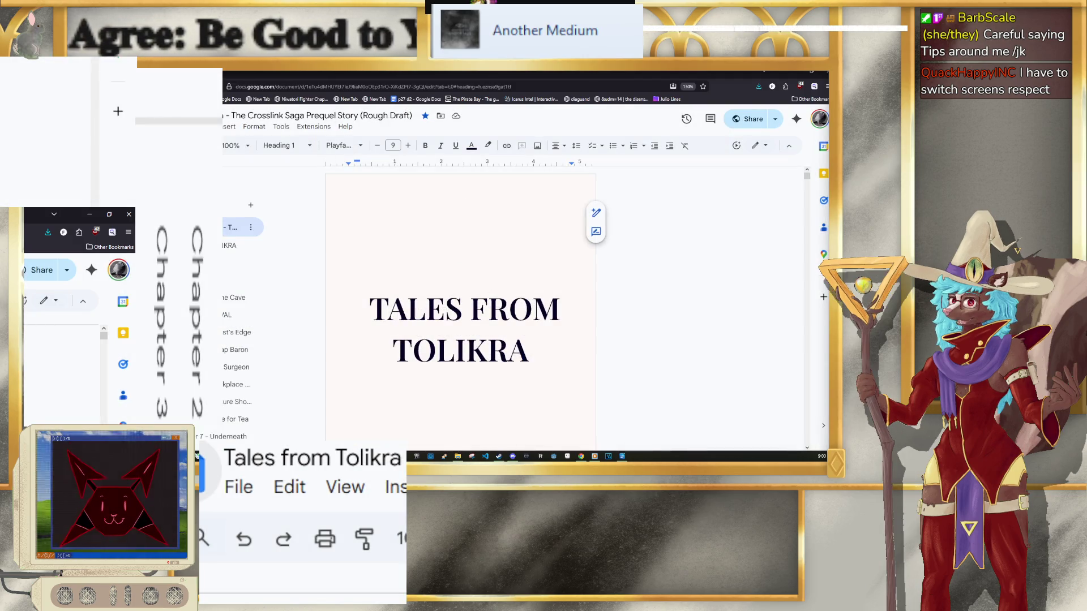
pyautogui.hotkey('alt', 'Left')
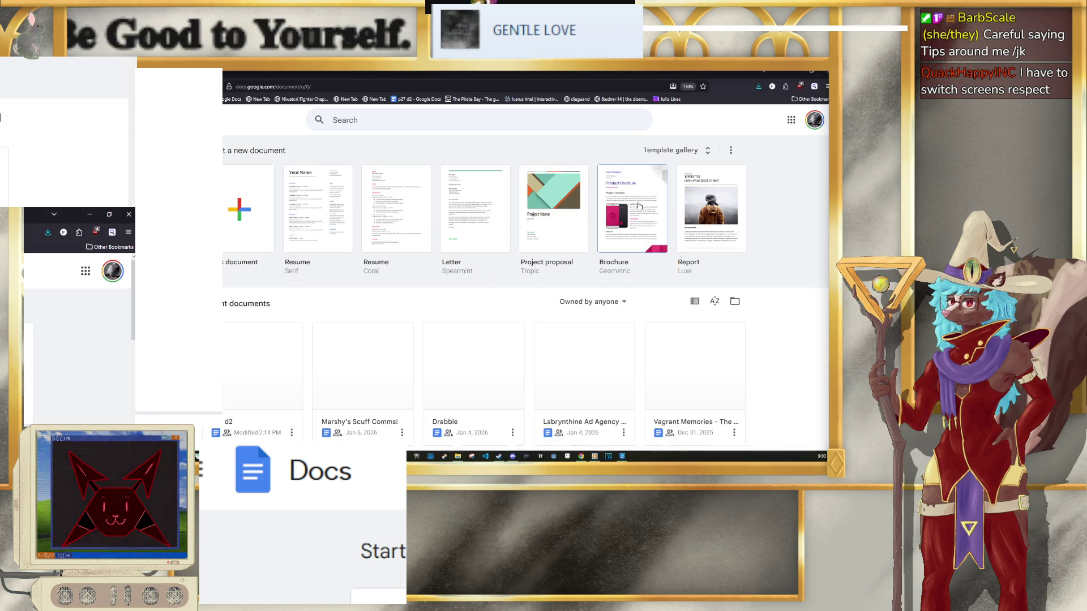
pyautogui.scroll(-3, 722, 219)
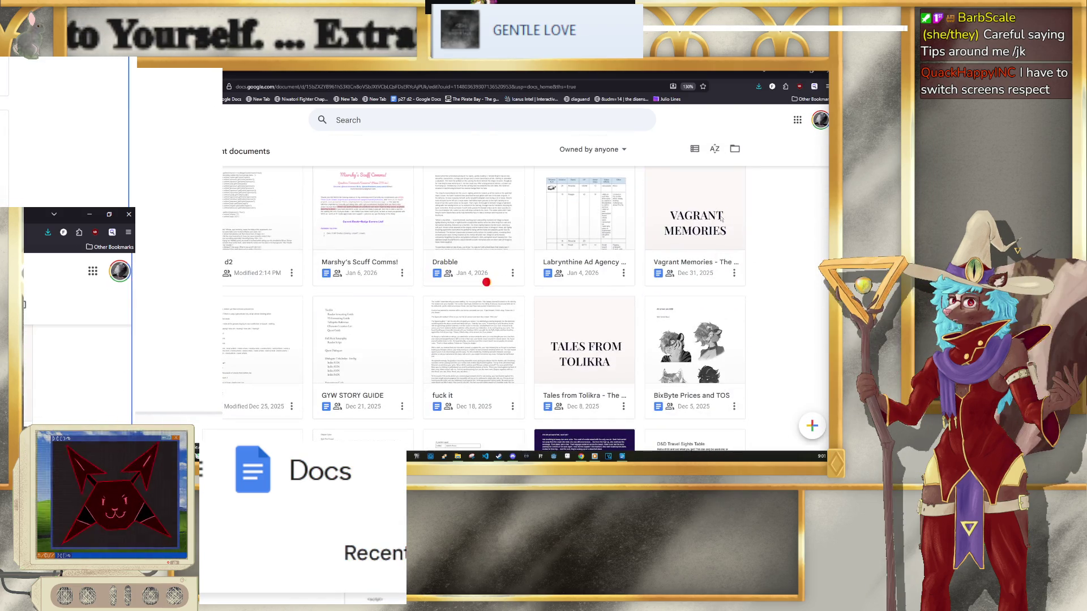
pyautogui.click(721, 220)
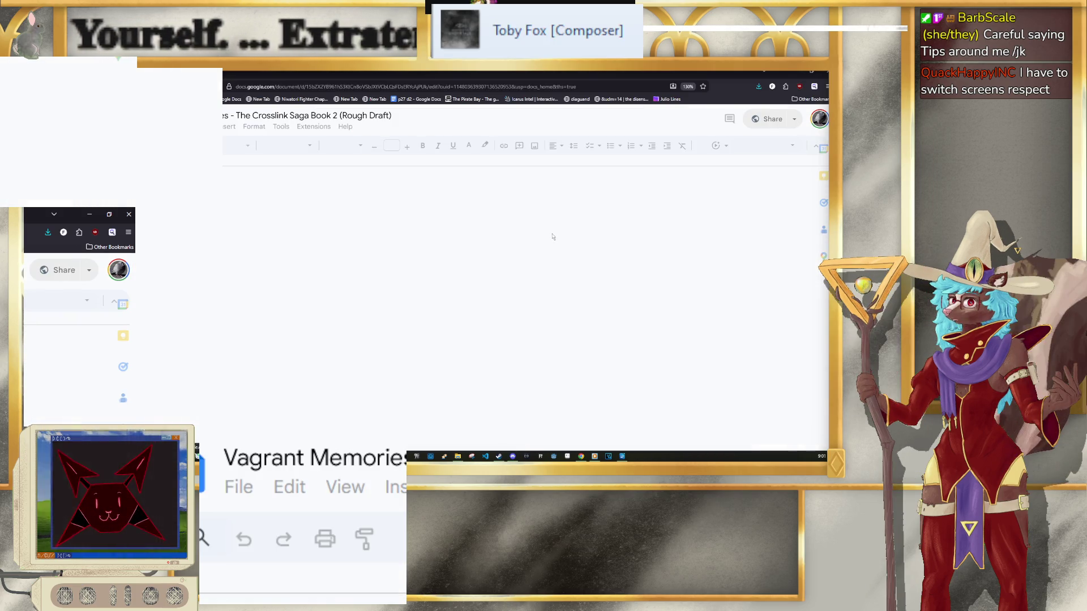
# Step: Check Vagrant Memories' word count (43260 words) and return to the Docs home page
pyautogui.click(286, 130)
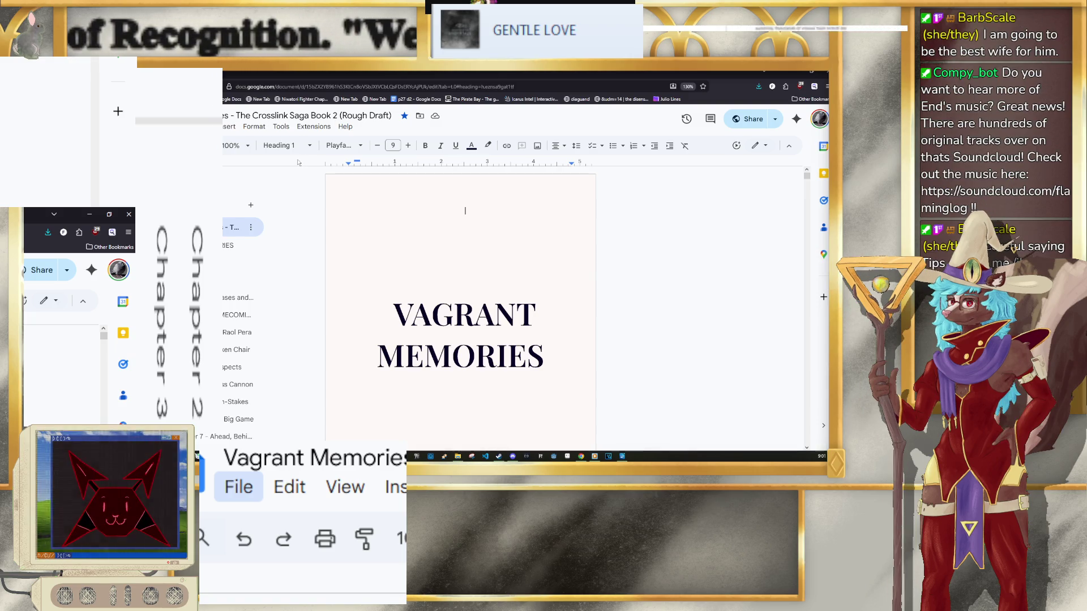
pyautogui.click(281, 126)
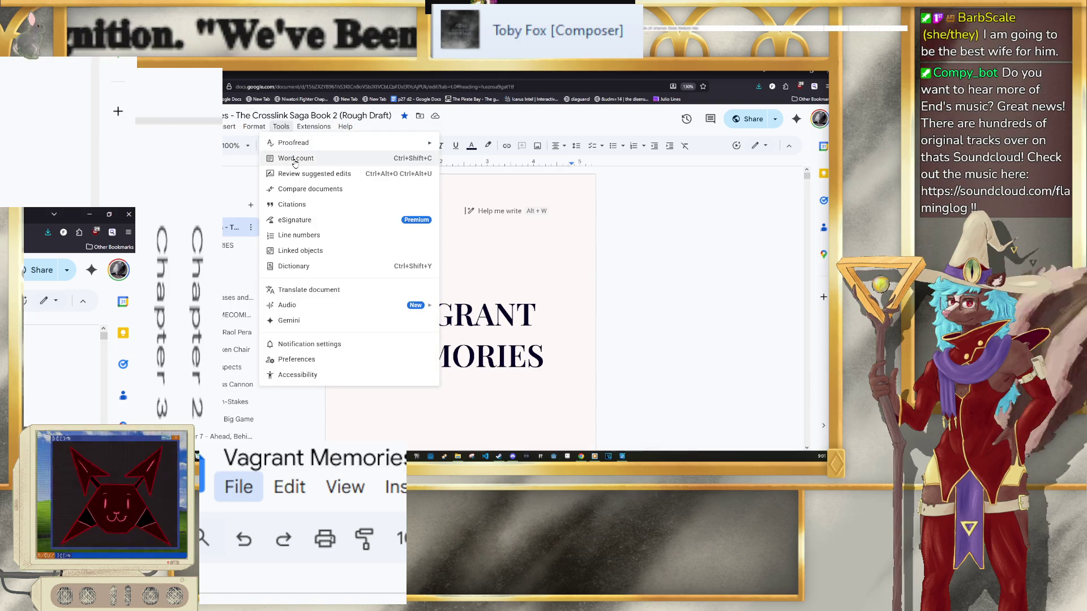
pyautogui.click(295, 162)
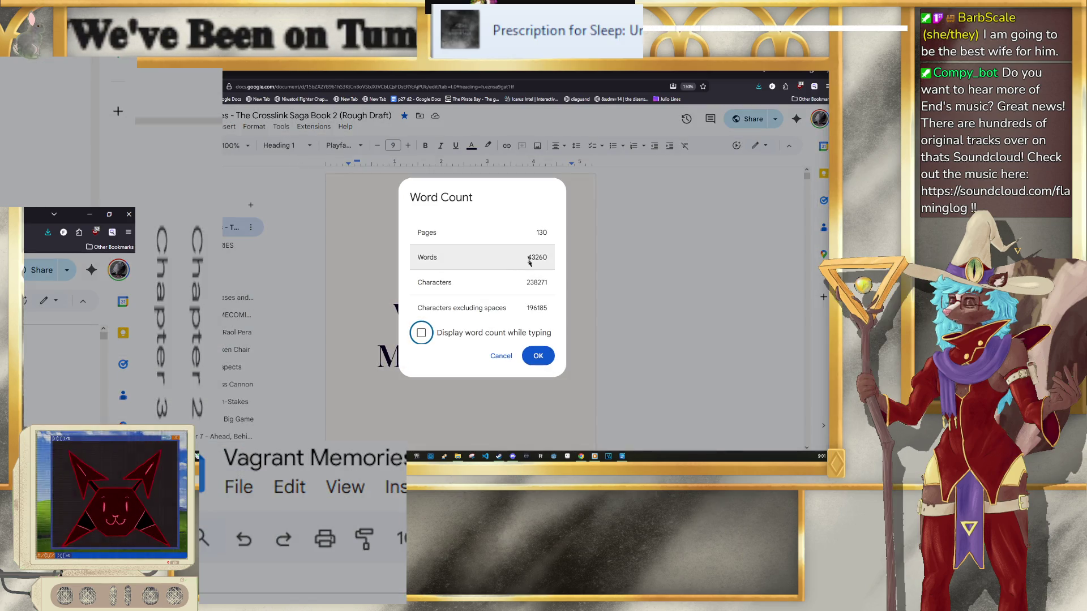
pyautogui.click(538, 356)
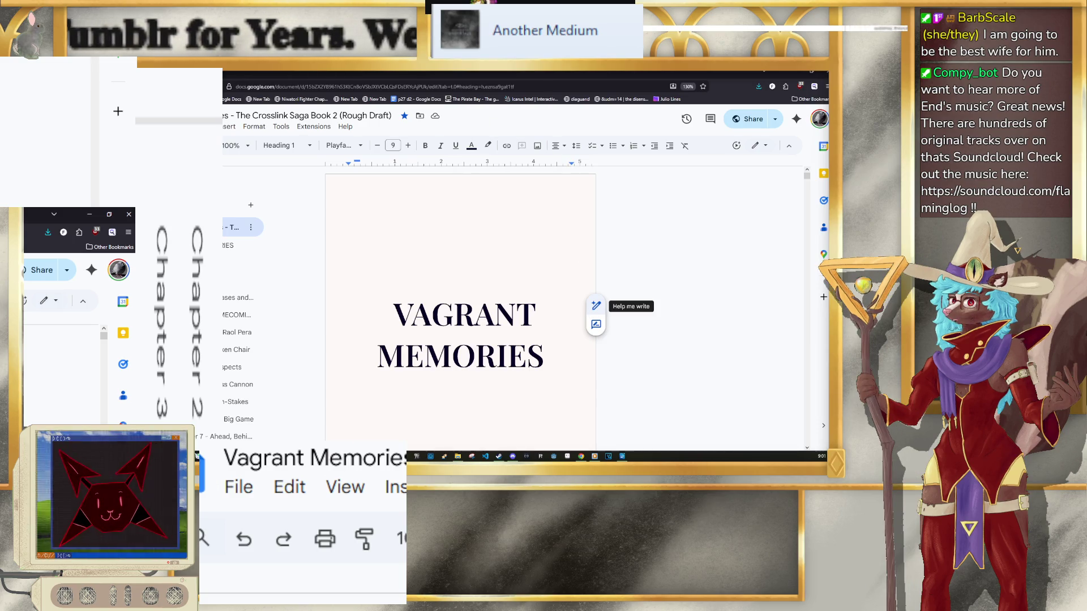
pyautogui.click(25, 212)
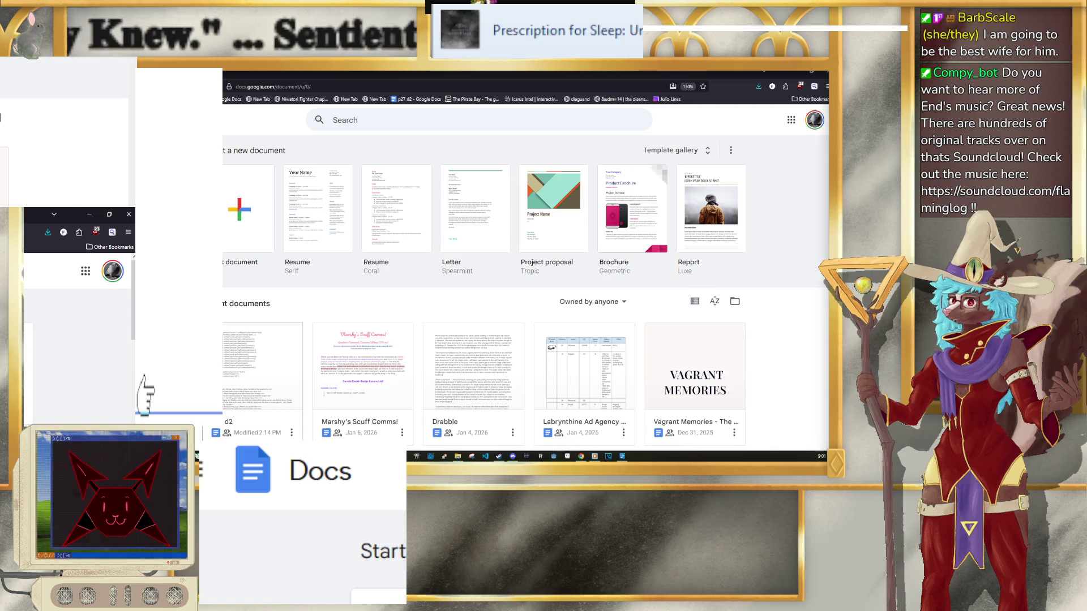
# Step: Open the p27 d2 document from Recent documents and scroll to a later page of the script
pyautogui.click(145, 377)
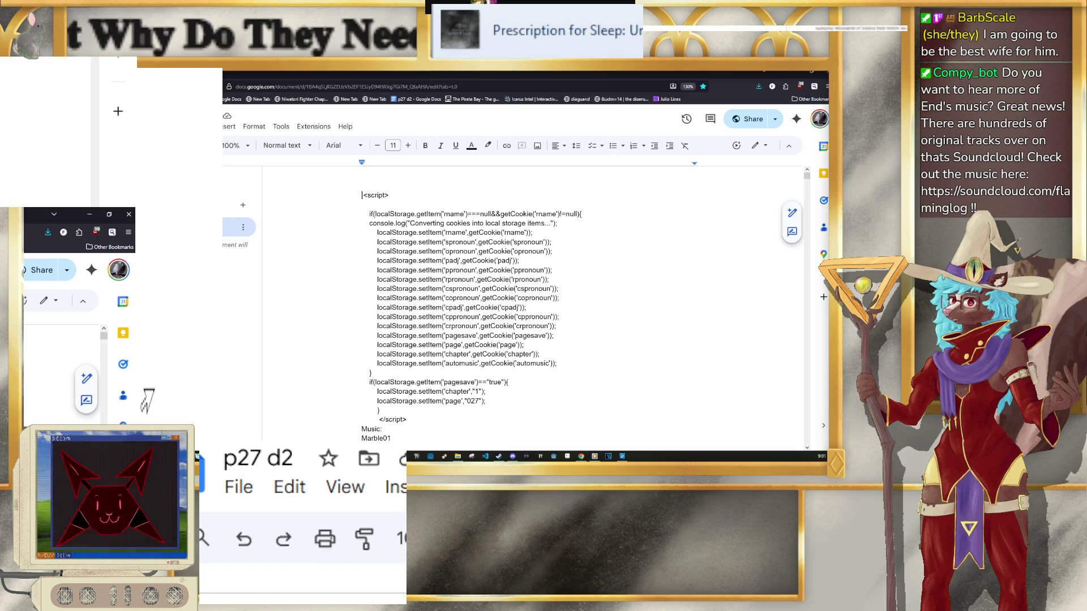
pyautogui.scroll(-5, 515, 261)
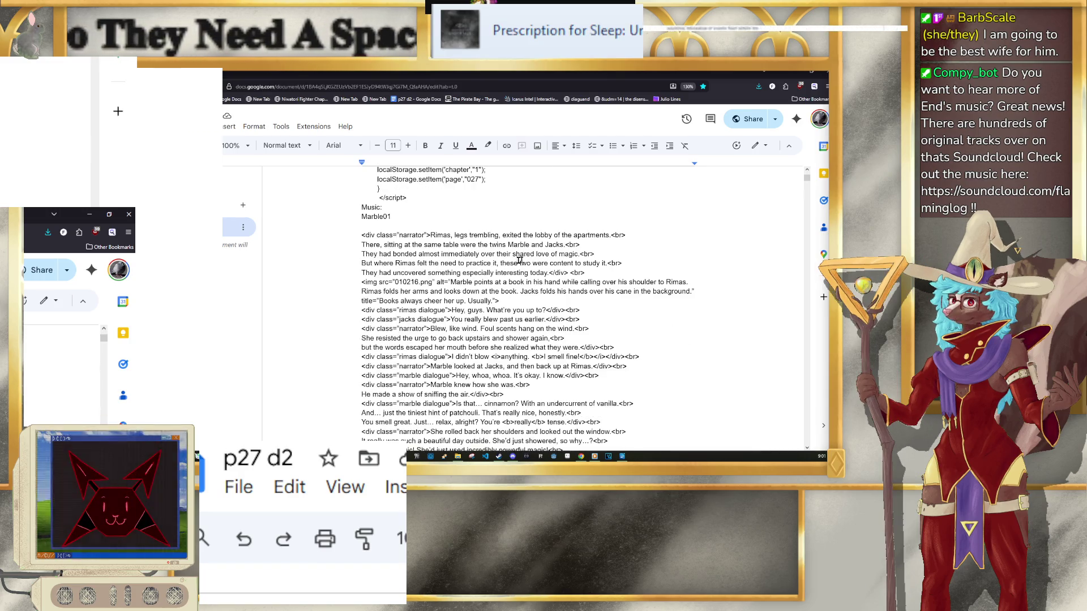
pyautogui.moveTo(807, 178)
pyautogui.mouseDown()
pyautogui.moveTo(806, 328)
pyautogui.moveTo(810, 301)
pyautogui.moveTo(811, 310)
pyautogui.mouseUp()
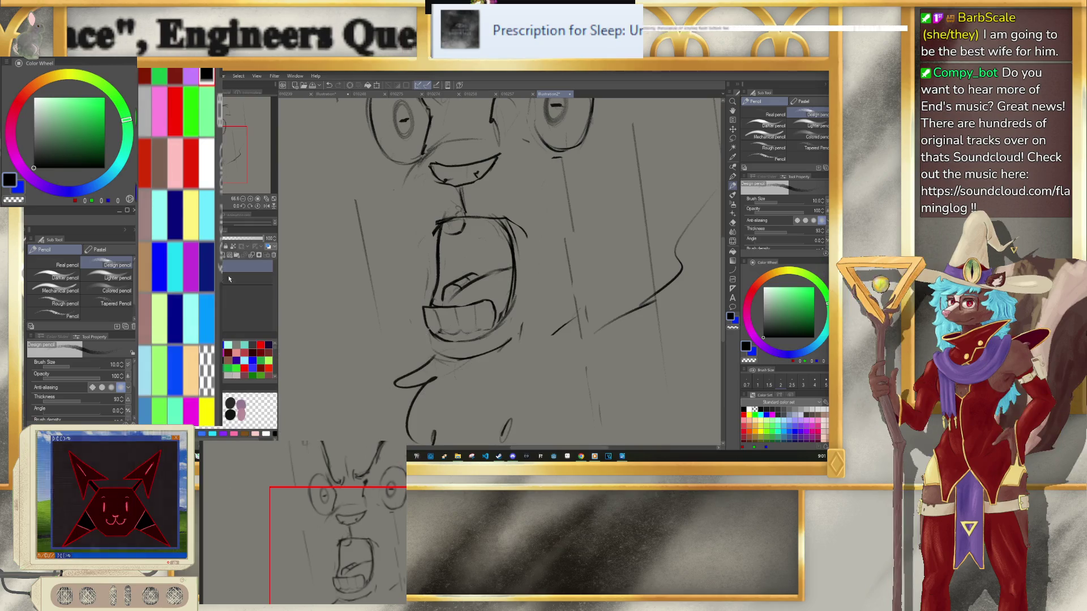
# Step: Scale the whole face sketch down slightly and tilt it a little, then commit the transform
pyautogui.scroll(2, 468, 332)
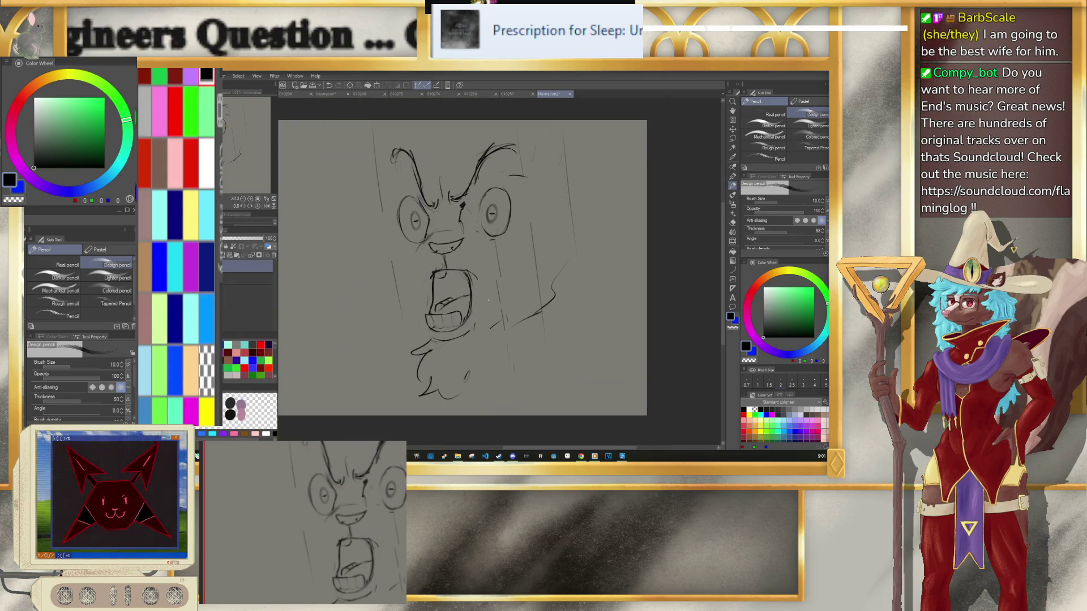
pyautogui.click(377, 85)
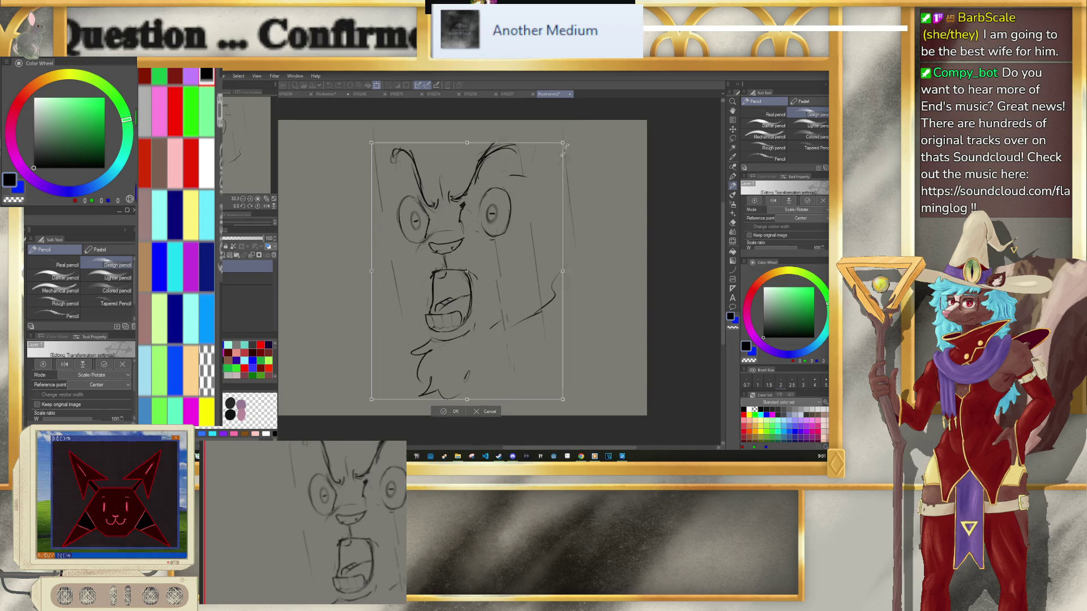
pyautogui.moveTo(512, 285)
pyautogui.mouseDown()
pyautogui.moveTo(526, 277)
pyautogui.moveTo(532, 310)
pyautogui.mouseUp()
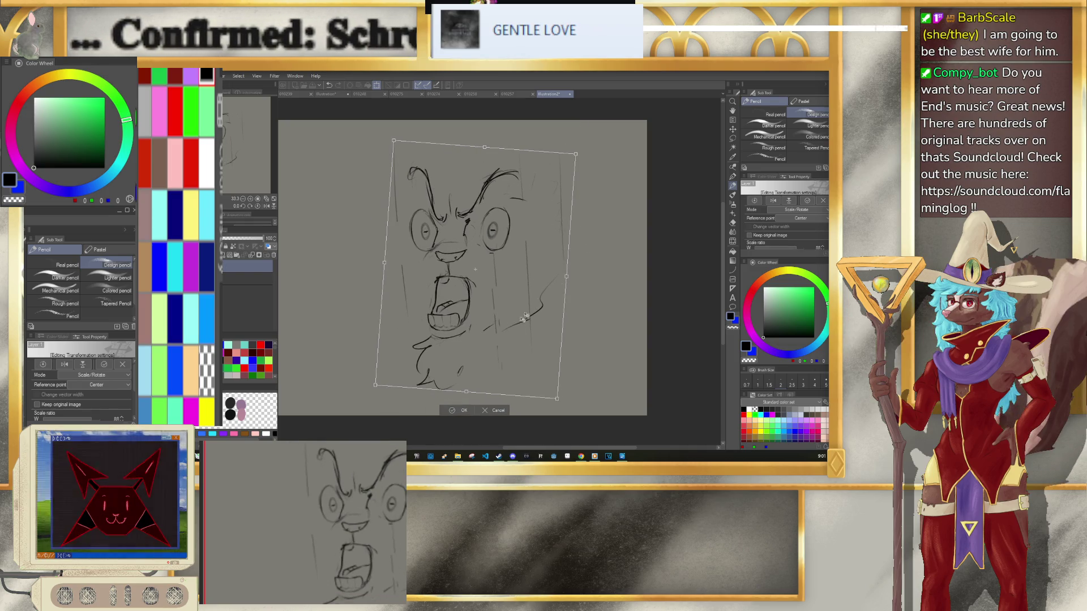
pyautogui.moveTo(571, 160); pyautogui.dragTo(573, 143)
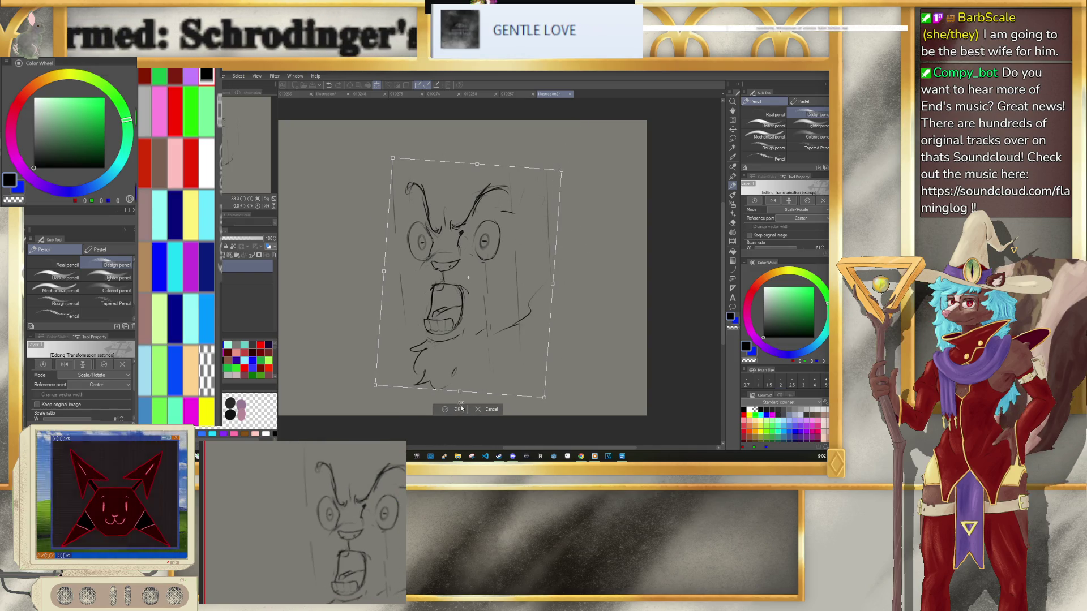
pyautogui.press('Return')
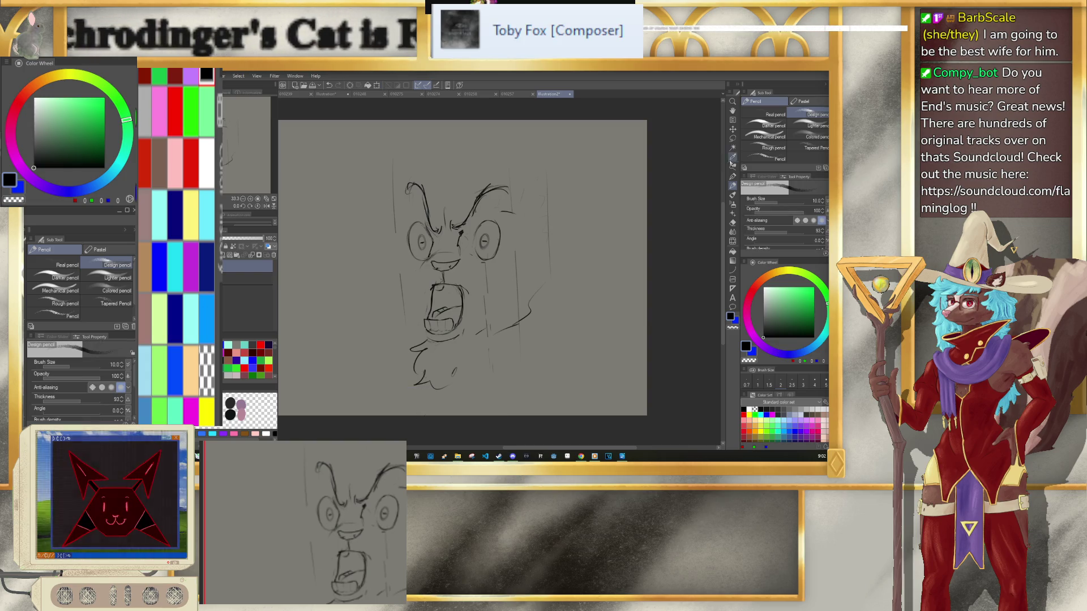
pyautogui.press('m')
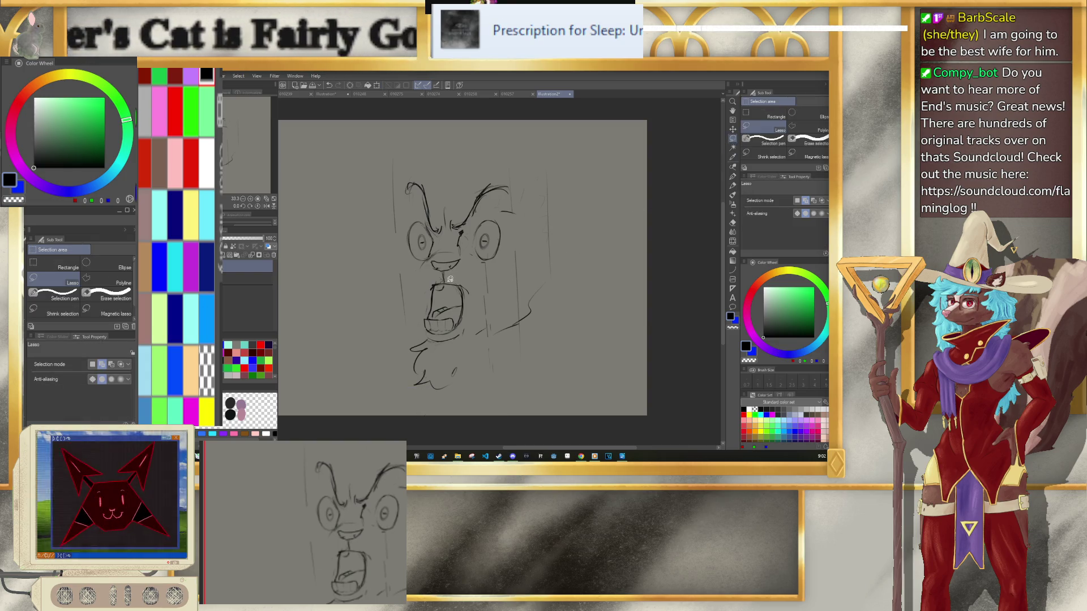
# Step: Shrink the top of the head to 89% and shift it slightly right
pyautogui.moveTo(413, 277)
pyautogui.mouseDown()
pyautogui.moveTo(369, 223)
pyautogui.moveTo(509, 127)
pyautogui.moveTo(531, 187)
pyautogui.moveTo(522, 224)
pyautogui.moveTo(497, 262)
pyautogui.moveTo(419, 278)
pyautogui.mouseUp()
pyautogui.hotkey('ctrl', 't')
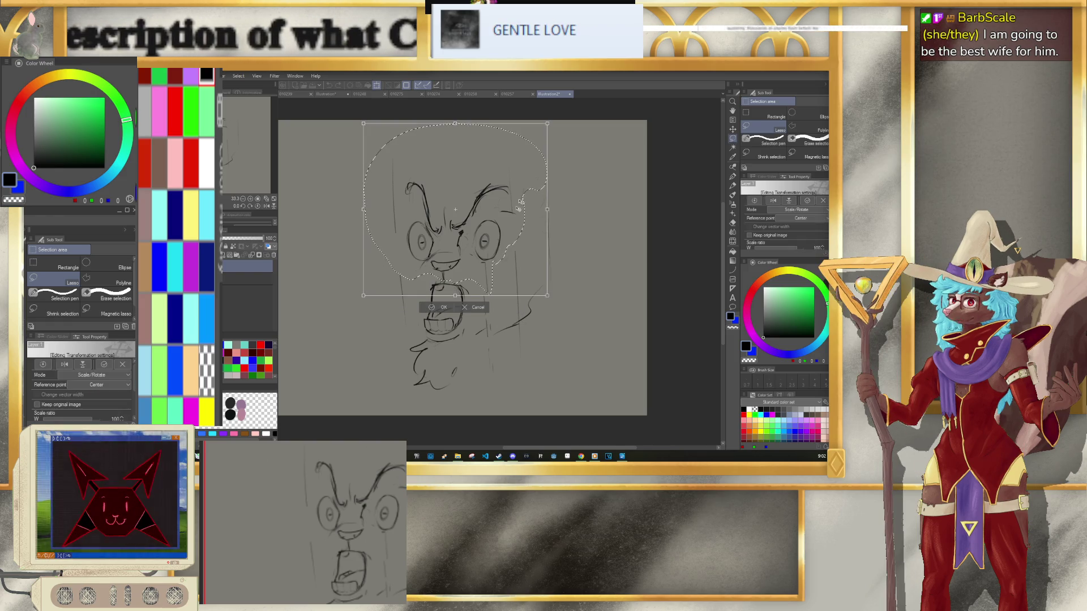
pyautogui.moveTo(548, 123); pyautogui.dragTo(527, 142)
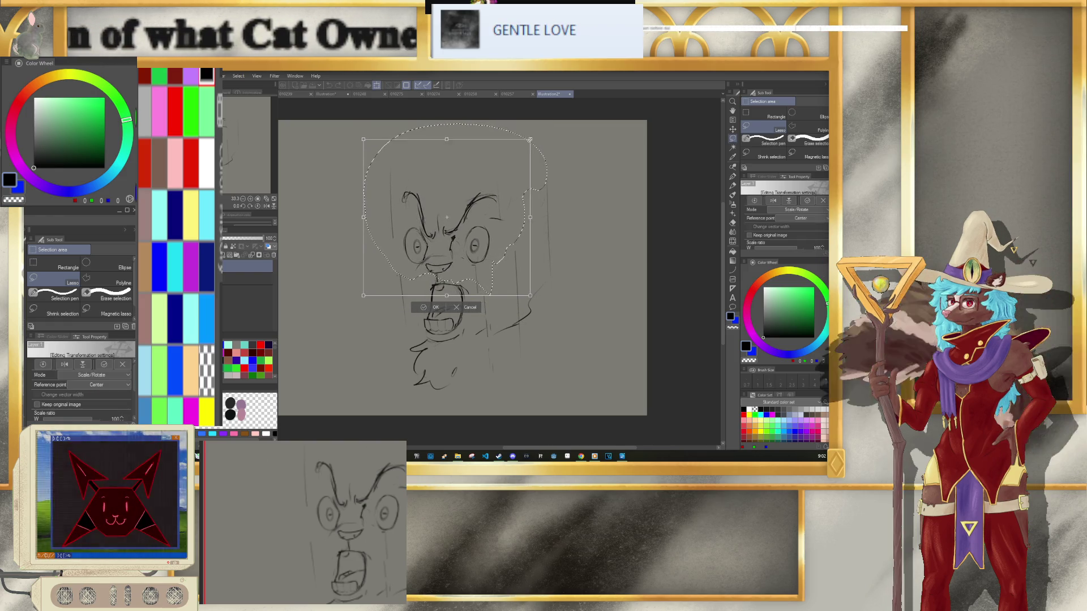
pyautogui.moveTo(505, 179); pyautogui.dragTo(514, 179)
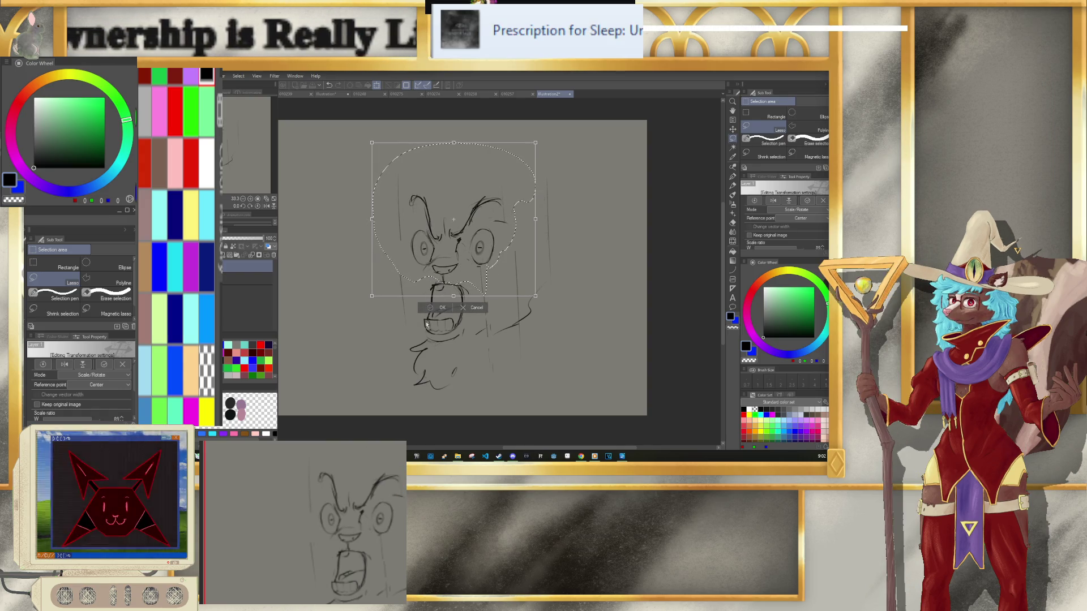
pyautogui.click(442, 307)
# Step: Shrink the chin to about 88% and return to the pencil
pyautogui.moveTo(404, 386)
pyautogui.mouseDown()
pyautogui.moveTo(463, 354)
pyautogui.moveTo(385, 374)
pyautogui.mouseUp()
pyautogui.hotkey('ctrl', 't')
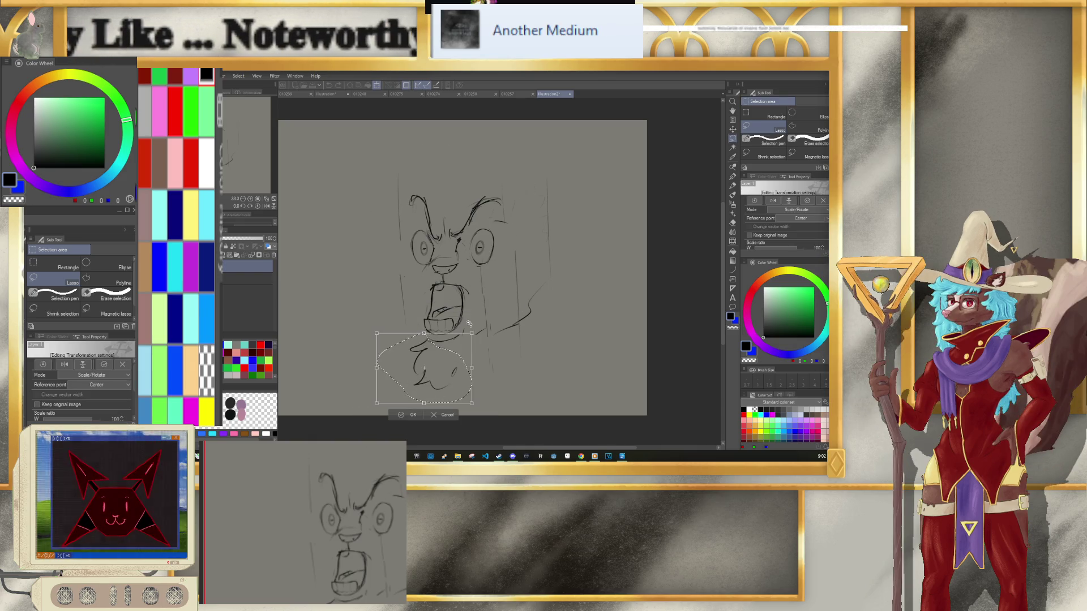
pyautogui.moveTo(470, 332); pyautogui.dragTo(467, 340)
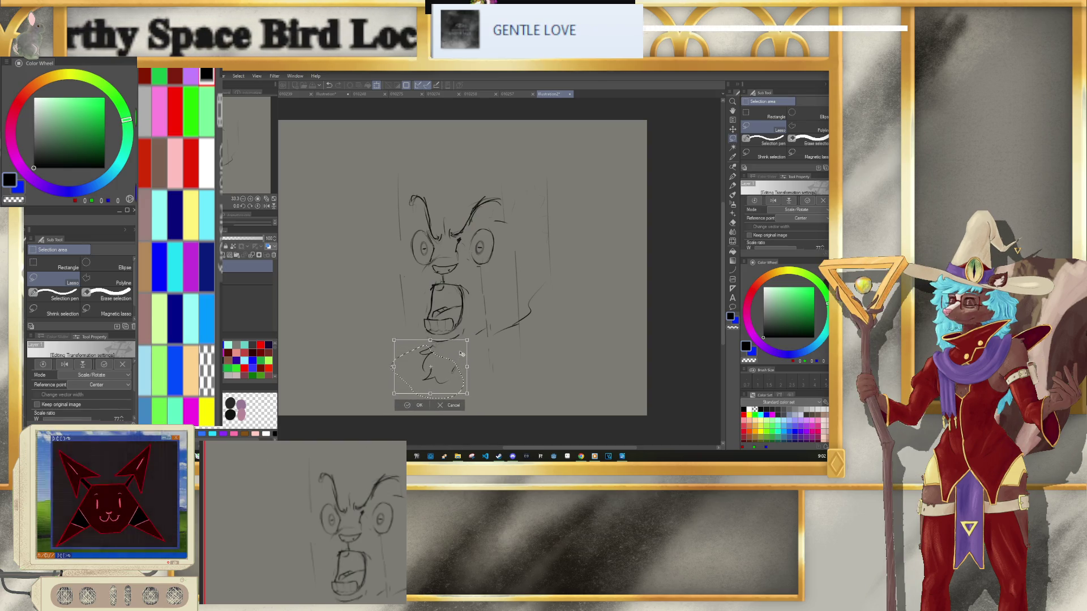
pyautogui.click(414, 406)
pyautogui.press('p')
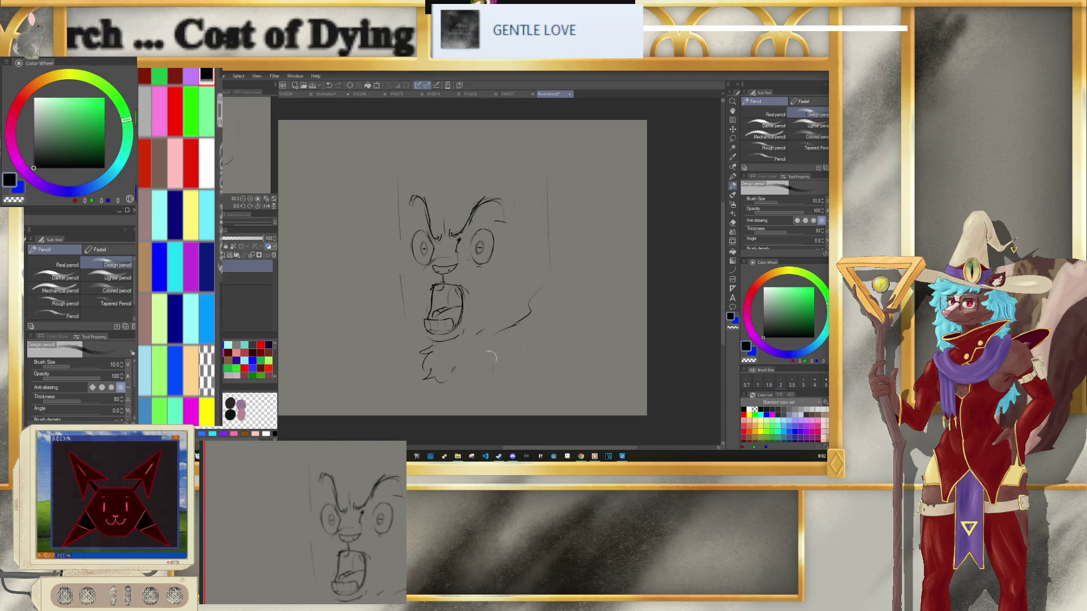
# Step: Clear stray strokes and redraw the line along the head's left side
pyautogui.hotkey('ctrl', 'z')
pyautogui.hotkey('ctrl', 'z')
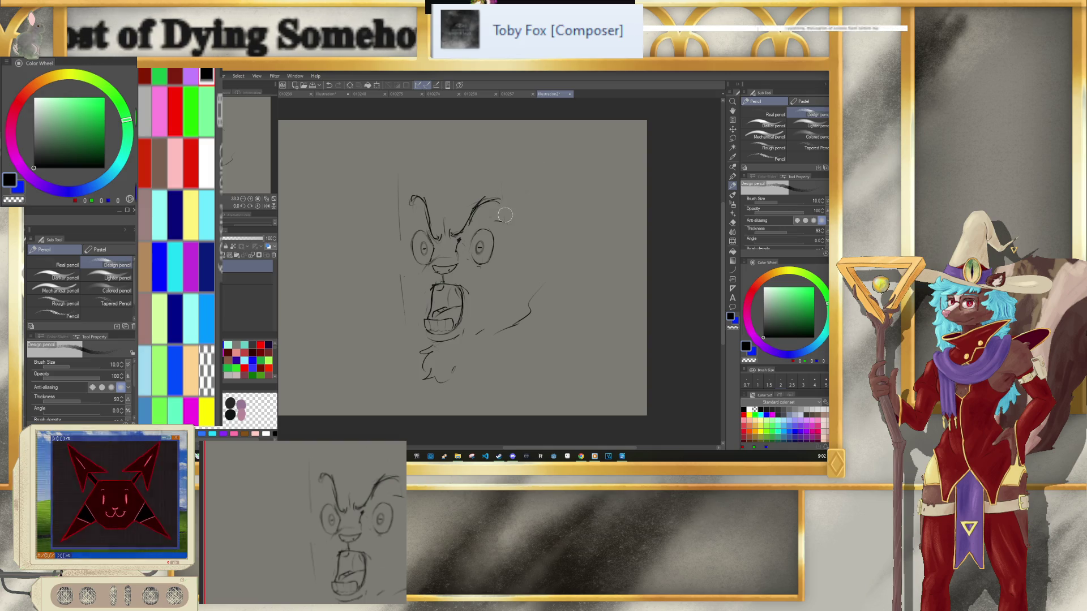
pyautogui.moveTo(400, 200); pyautogui.dragTo(391, 291)
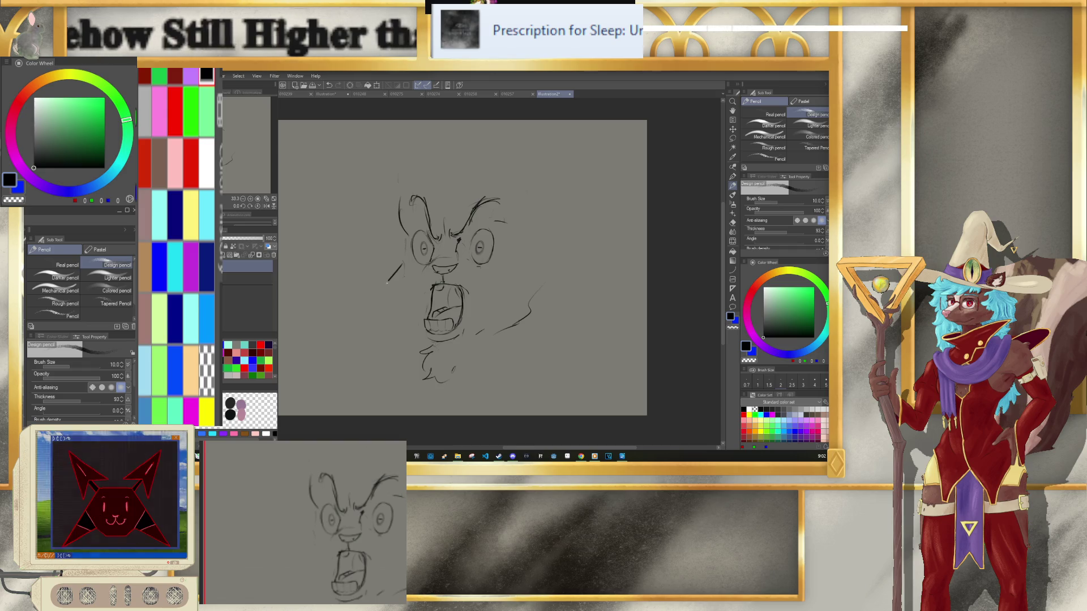
pyautogui.hotkey('ctrl', 'z')
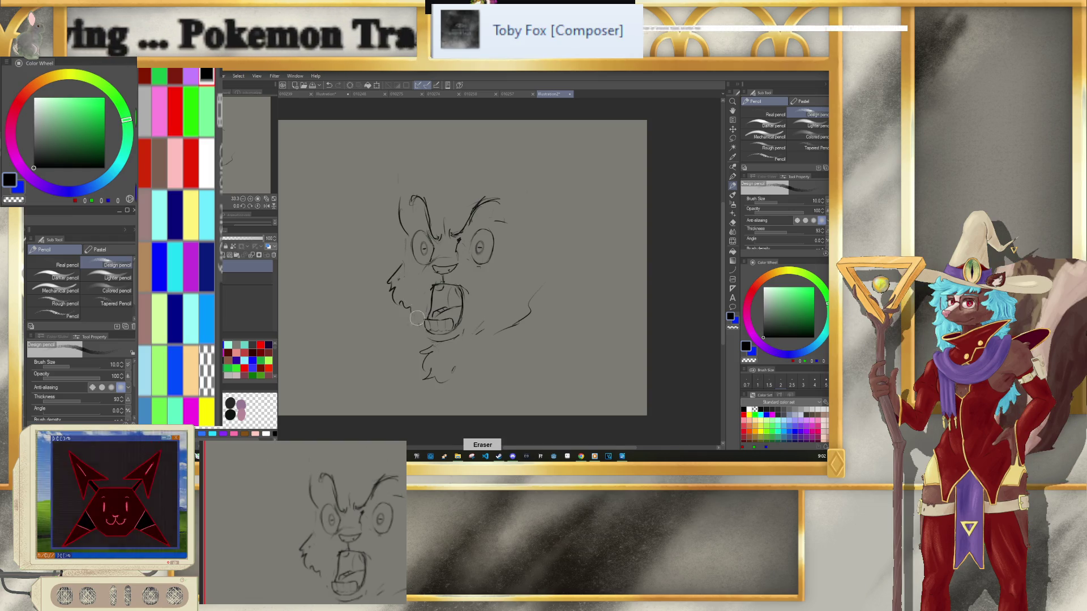
pyautogui.moveTo(519, 262); pyautogui.dragTo(523, 296)
pyautogui.hotkey('ctrl', 'z')
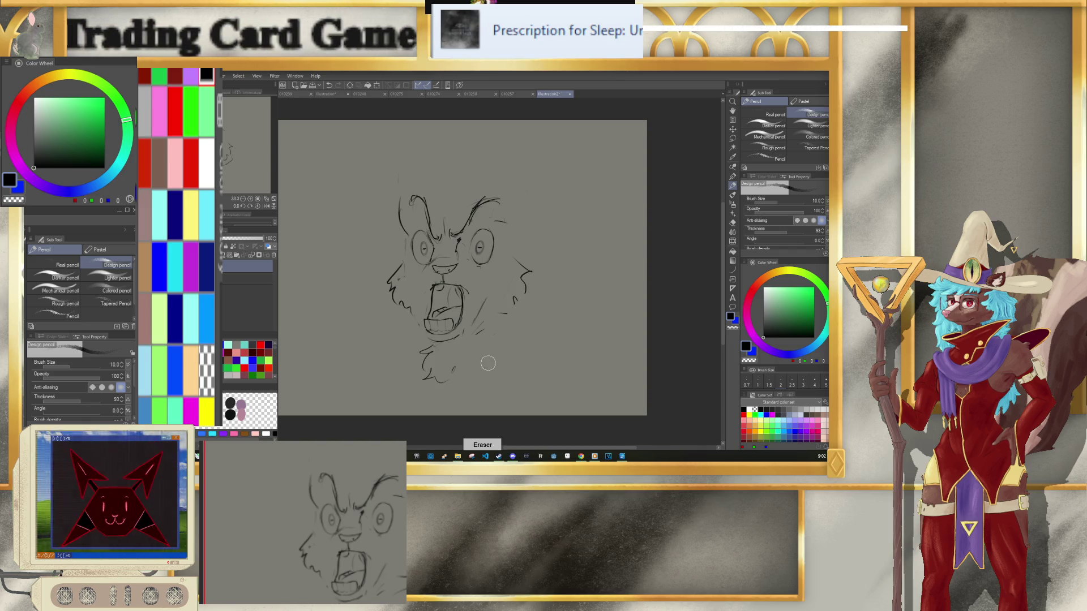
# Step: After checking the skunk and goat references, add fur strokes down the face's right side
pyautogui.click(515, 94)
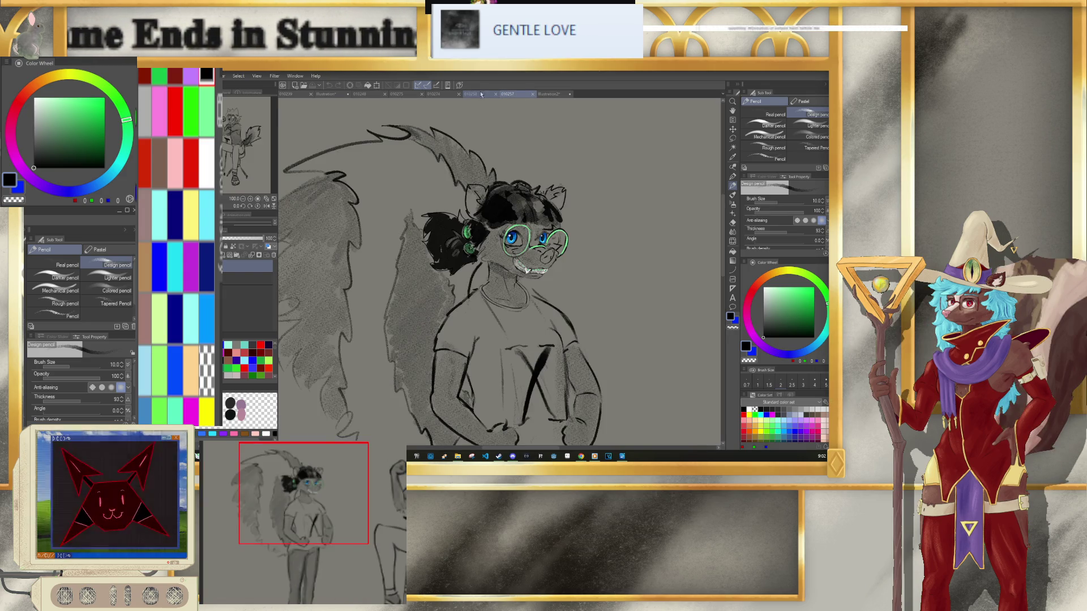
pyautogui.click(479, 94)
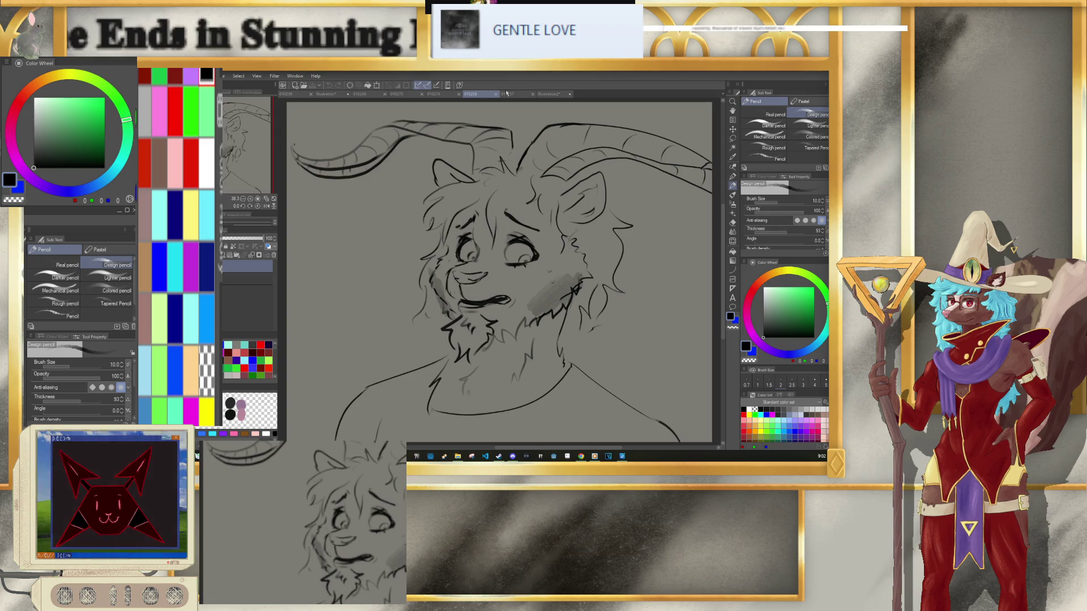
pyautogui.click(553, 95)
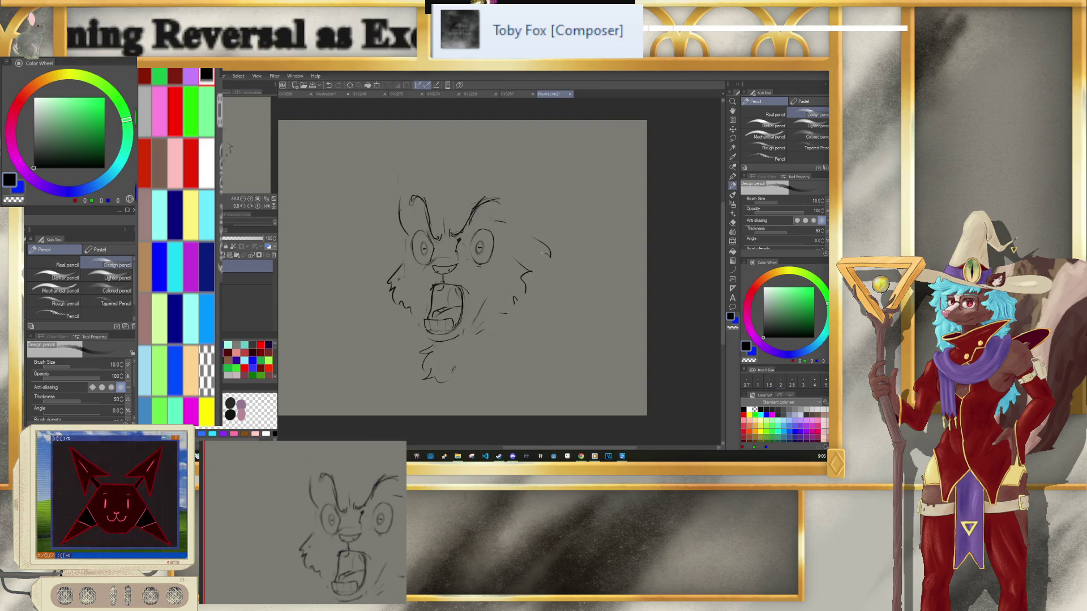
pyautogui.moveTo(538, 243)
pyautogui.mouseDown()
pyautogui.moveTo(550, 261)
pyautogui.moveTo(522, 292)
pyautogui.mouseUp()
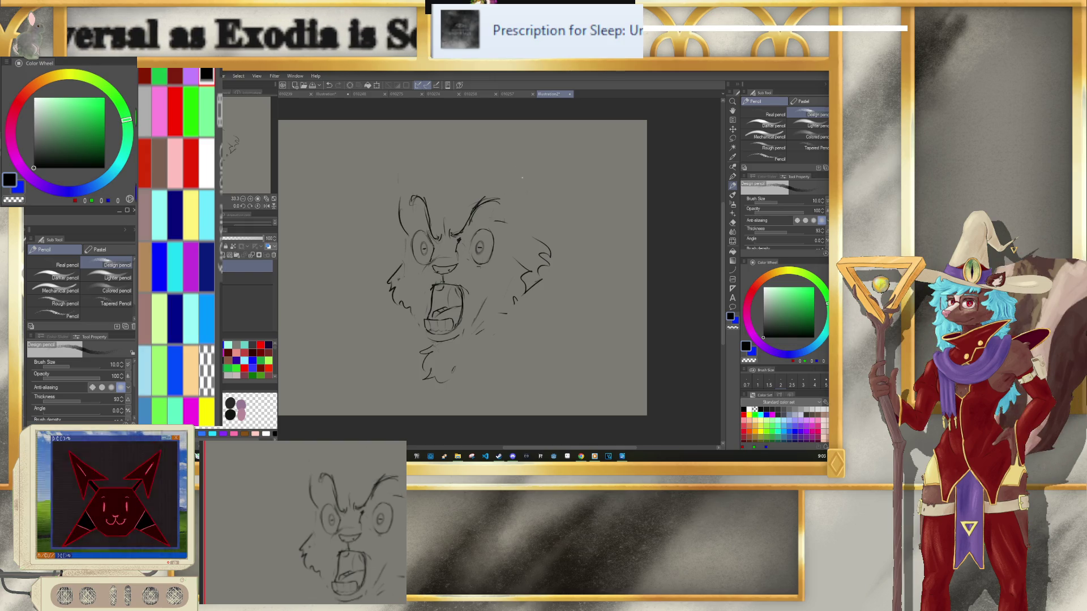
# Step: Draw the pointed ear at the head's upper right with an inner-ear line
pyautogui.click(510, 94)
pyautogui.click(475, 94)
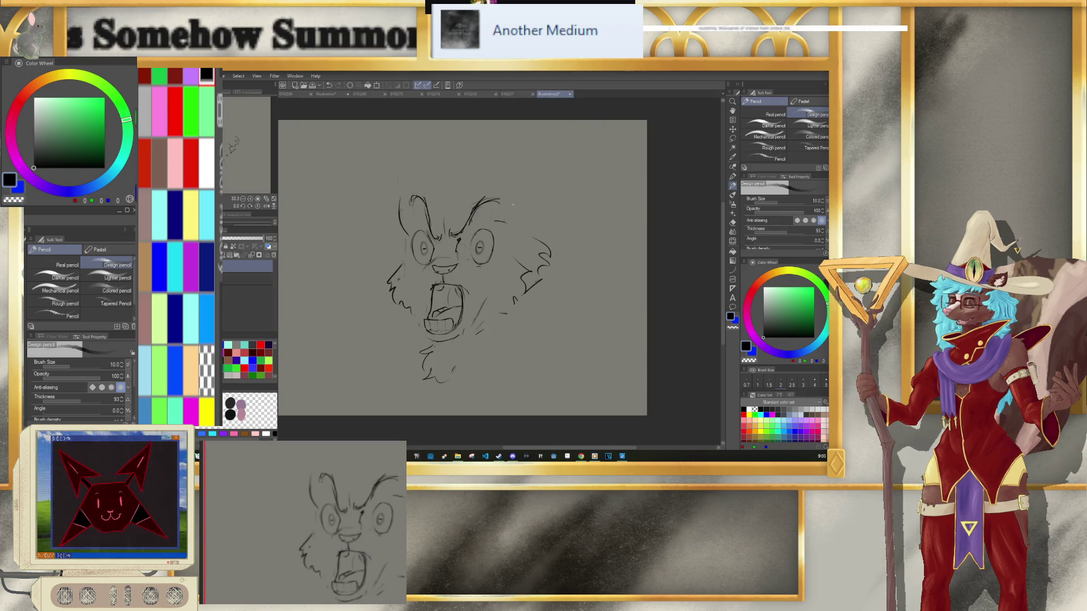
pyautogui.moveTo(502, 189)
pyautogui.mouseDown()
pyautogui.moveTo(534, 158)
pyautogui.moveTo(528, 211)
pyautogui.mouseUp()
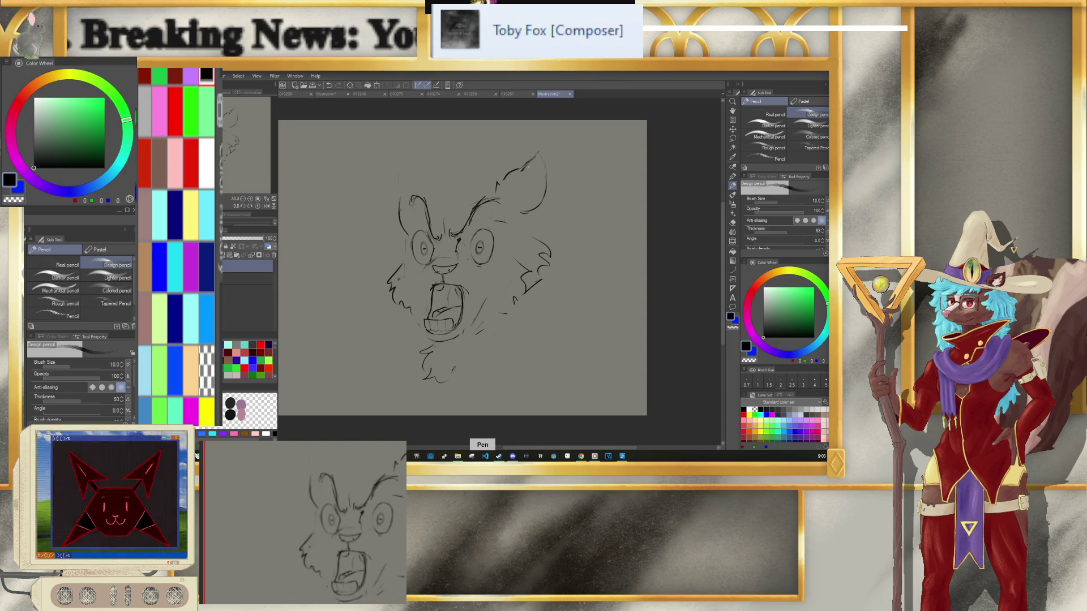
pyautogui.moveTo(510, 195); pyautogui.dragTo(528, 171)
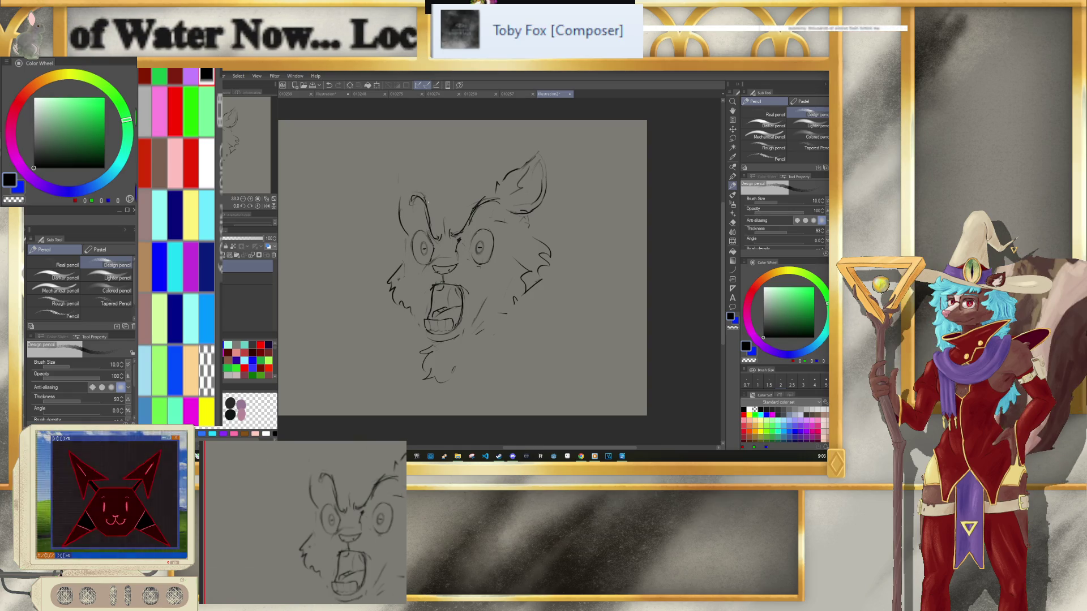
# Step: Darken the lower lines under both eyes, adjusting pencil thickness
pyautogui.click(471, 97)
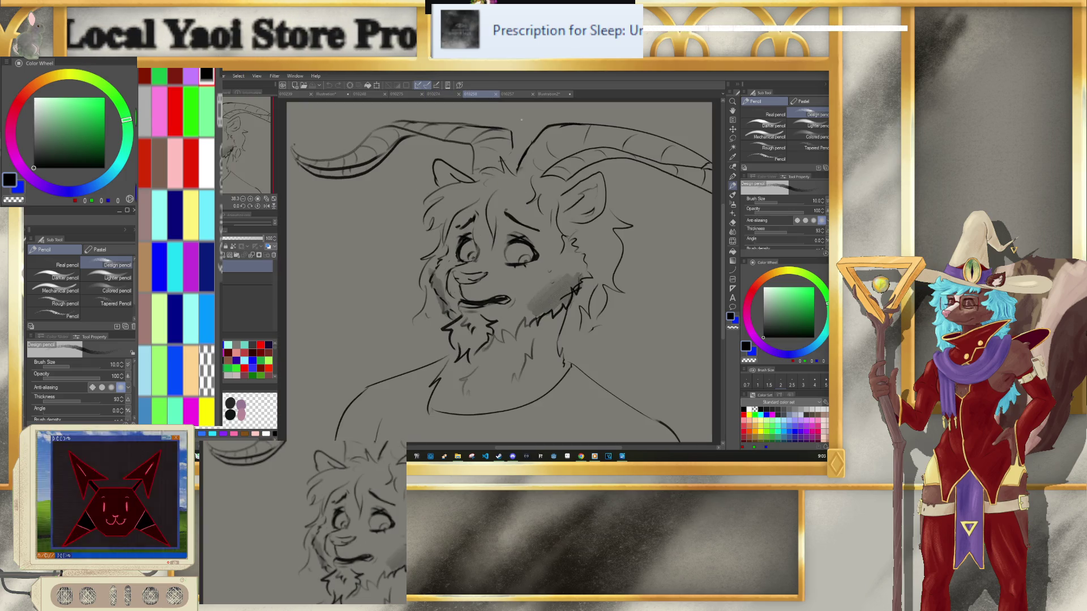
pyautogui.click(549, 94)
pyautogui.press(']')
pyautogui.moveTo(473, 260); pyautogui.dragTo(488, 260)
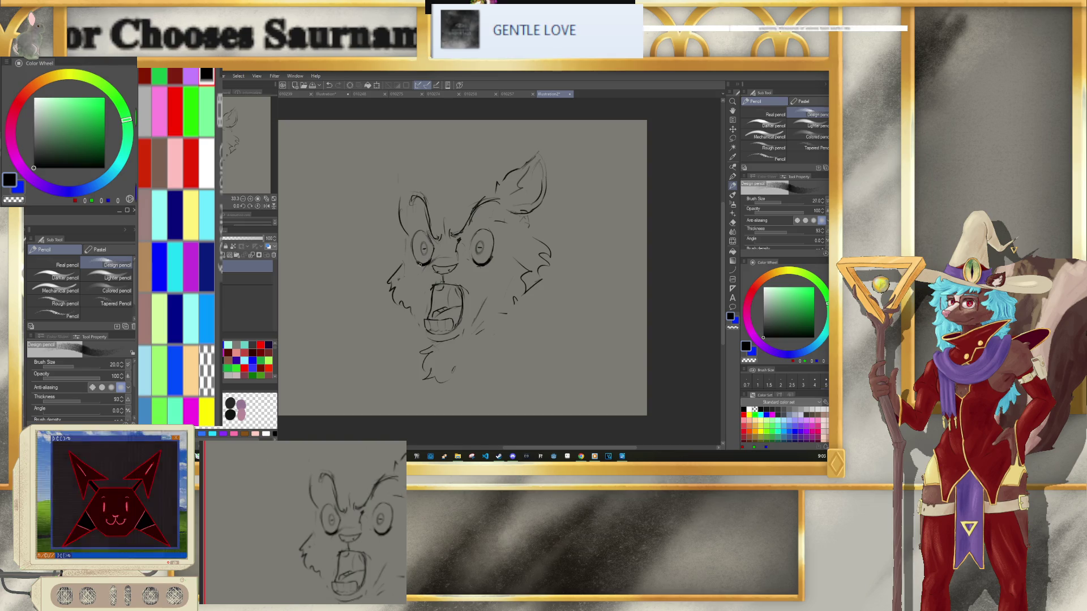
pyautogui.press('[')
pyautogui.press('[')
pyautogui.moveTo(418, 262); pyautogui.dragTo(431, 263)
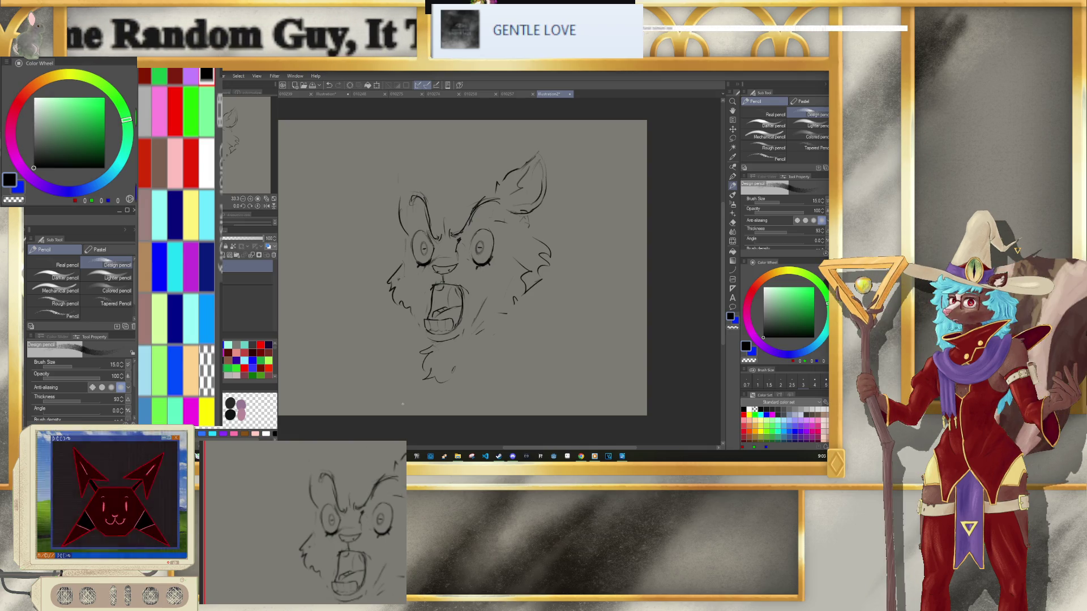
# Step: Extend the face's left-side line and bring the brush size from 60 down to 17
pyautogui.press('p')
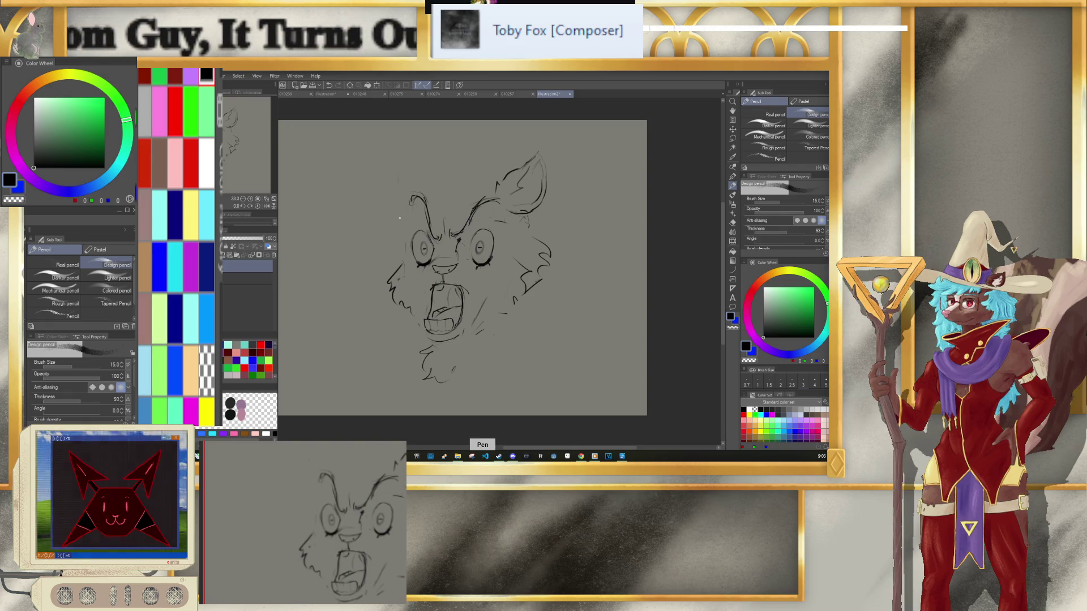
pyautogui.moveTo(397, 223); pyautogui.dragTo(401, 255)
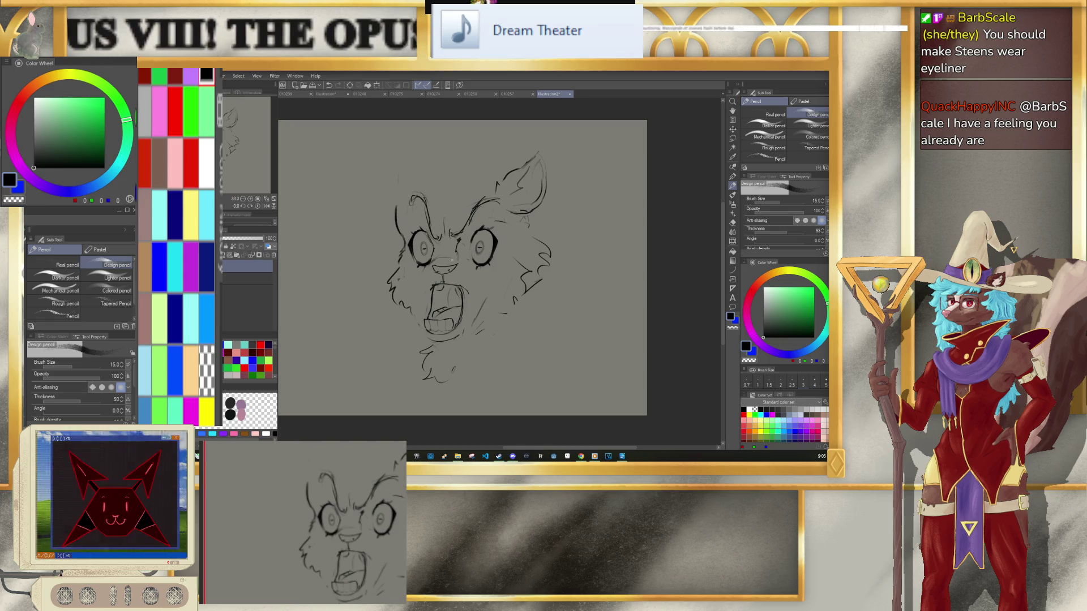
pyautogui.press(']')
pyautogui.press(']')
pyautogui.press(']')
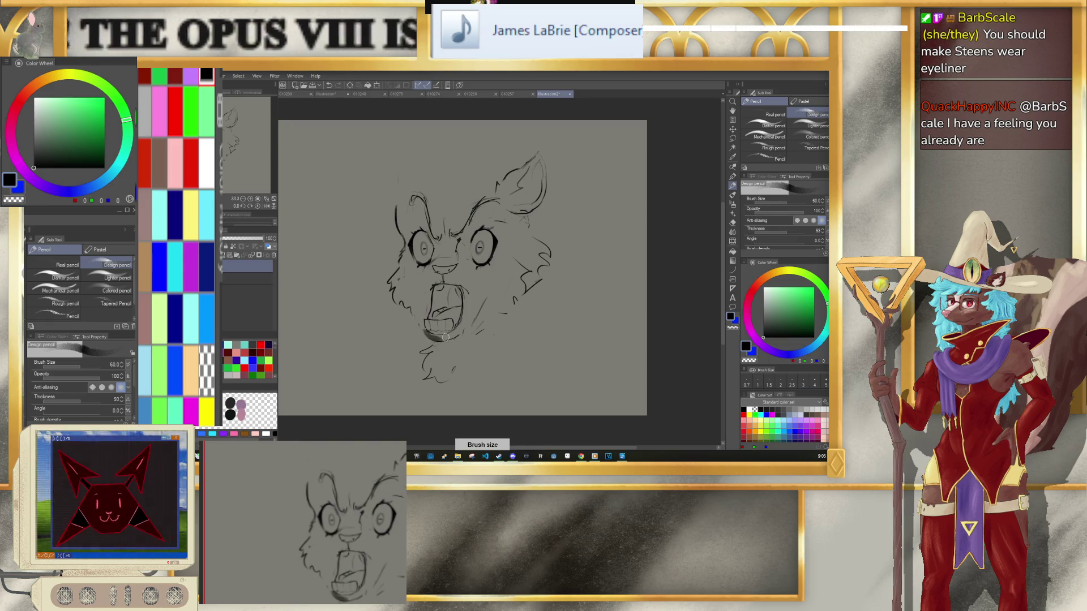
pyautogui.press('[')
pyautogui.press('[')
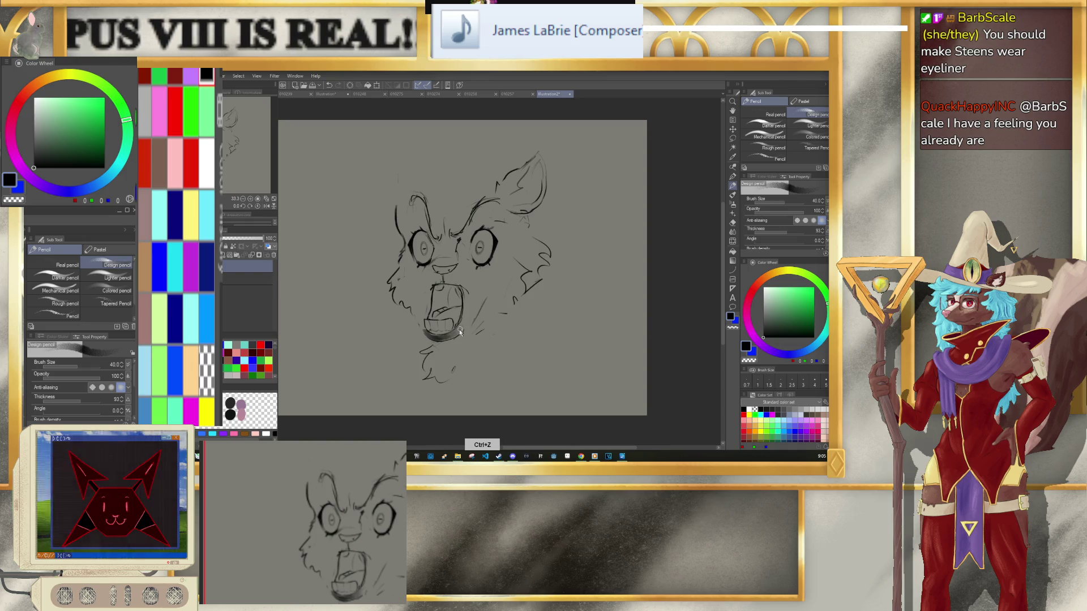
pyautogui.press('[')
pyautogui.press('[')
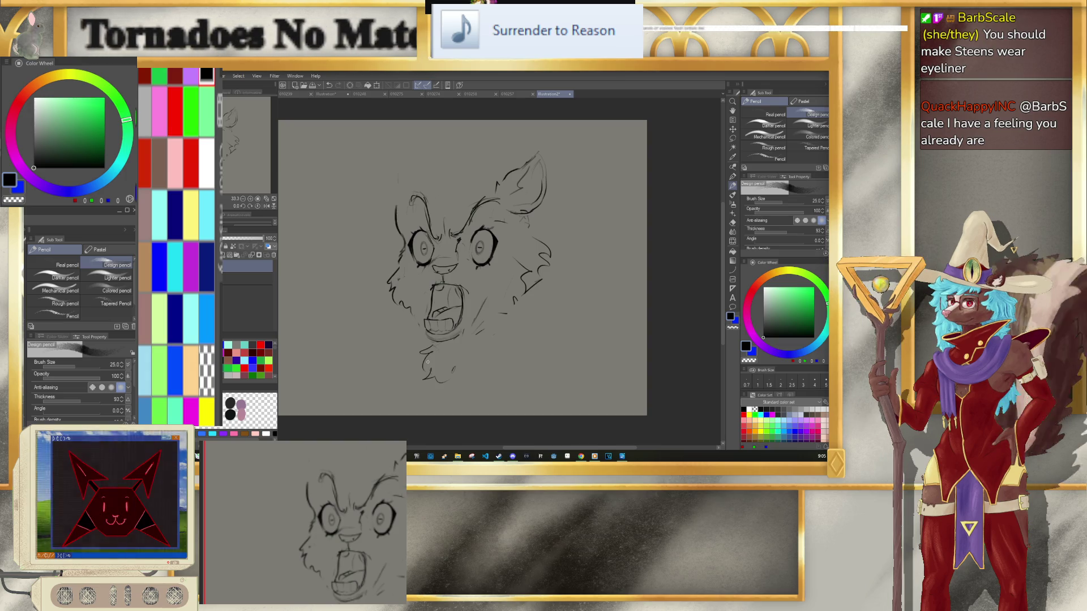
pyautogui.hotkey('ctrl', 'z')
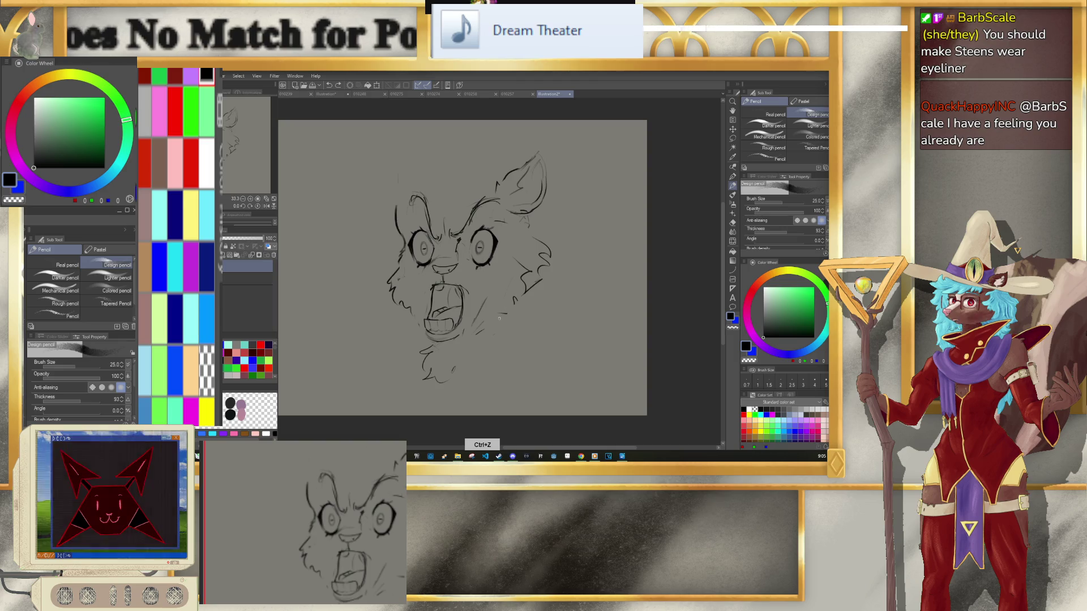
pyautogui.press('[')
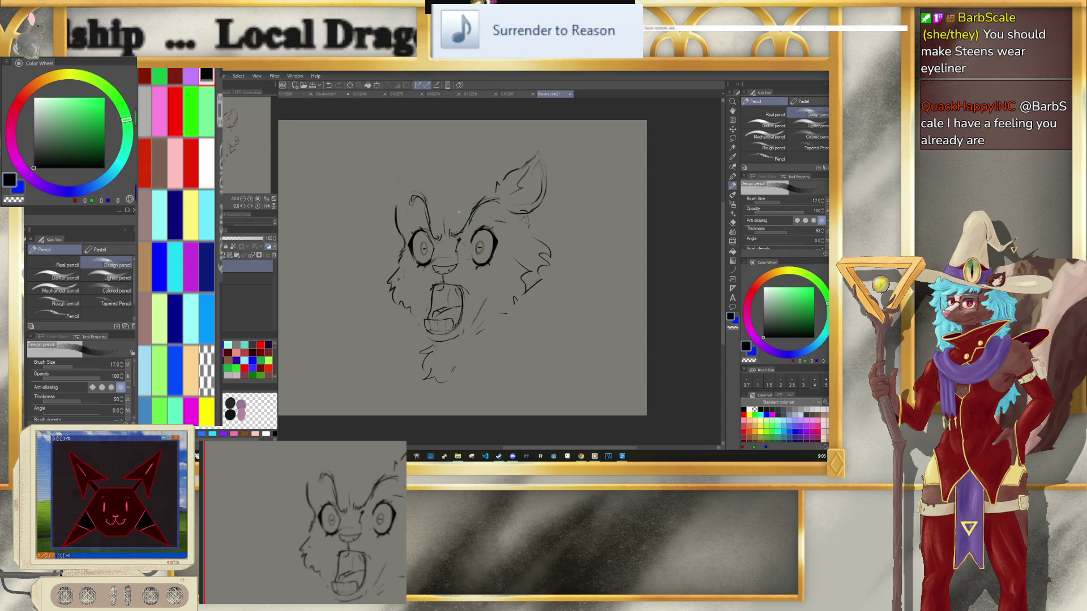
pyautogui.click(490, 91)
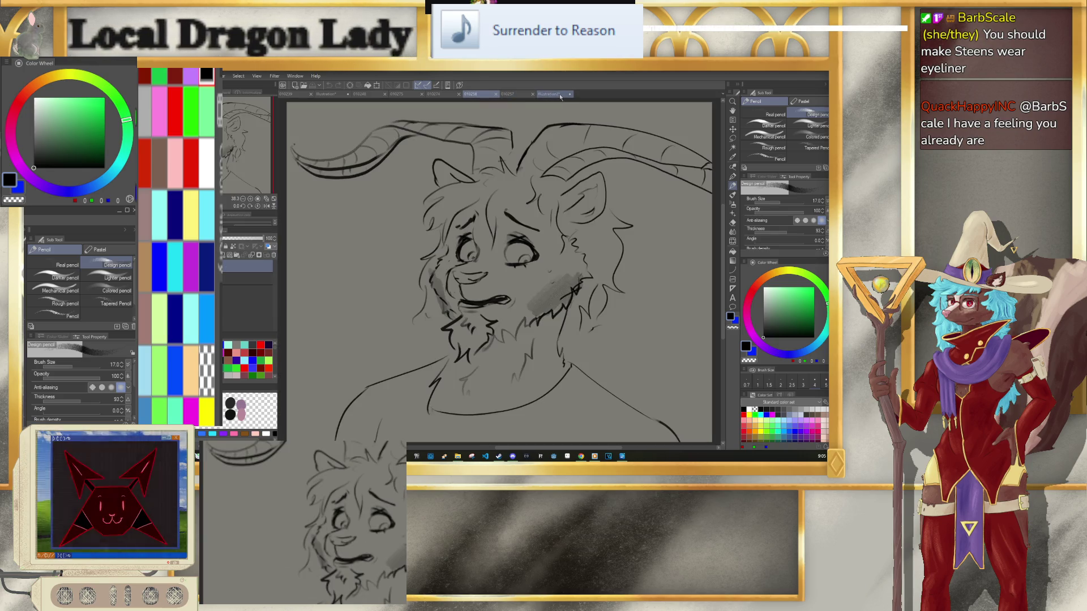
# Step: At brush size 10, sketch fur down the head's right side, below the right cheek, and on the left cheek
pyautogui.click(554, 93)
pyautogui.press('[')
pyautogui.press('[')
pyautogui.press('[')
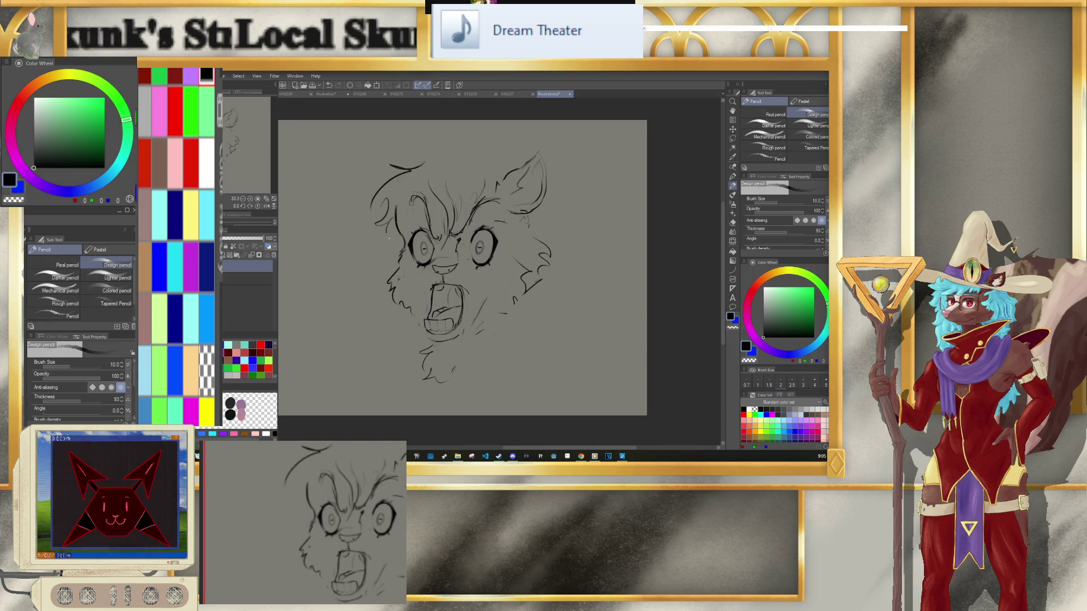
pyautogui.hotkey('ctrl', 'z')
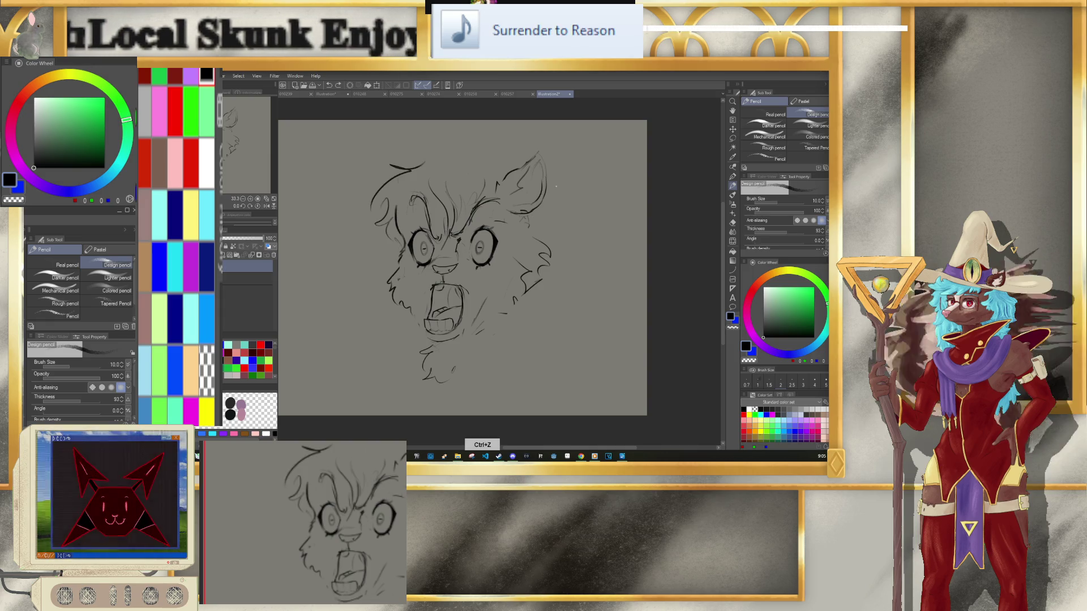
pyautogui.moveTo(558, 187); pyautogui.dragTo(570, 274)
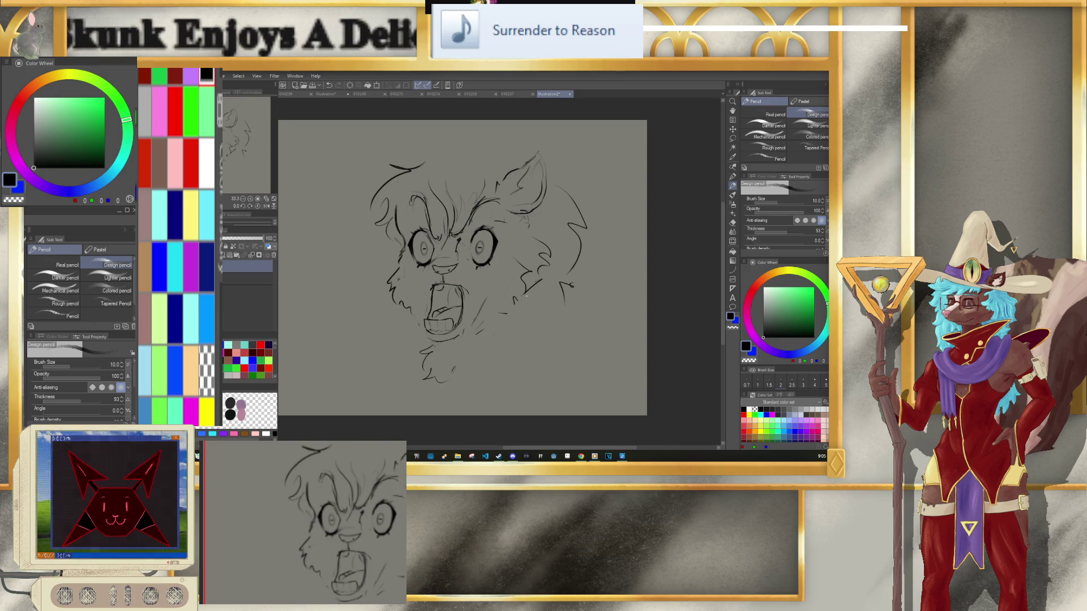
pyautogui.moveTo(524, 309); pyautogui.dragTo(520, 329)
pyautogui.moveTo(395, 305); pyautogui.dragTo(385, 313)
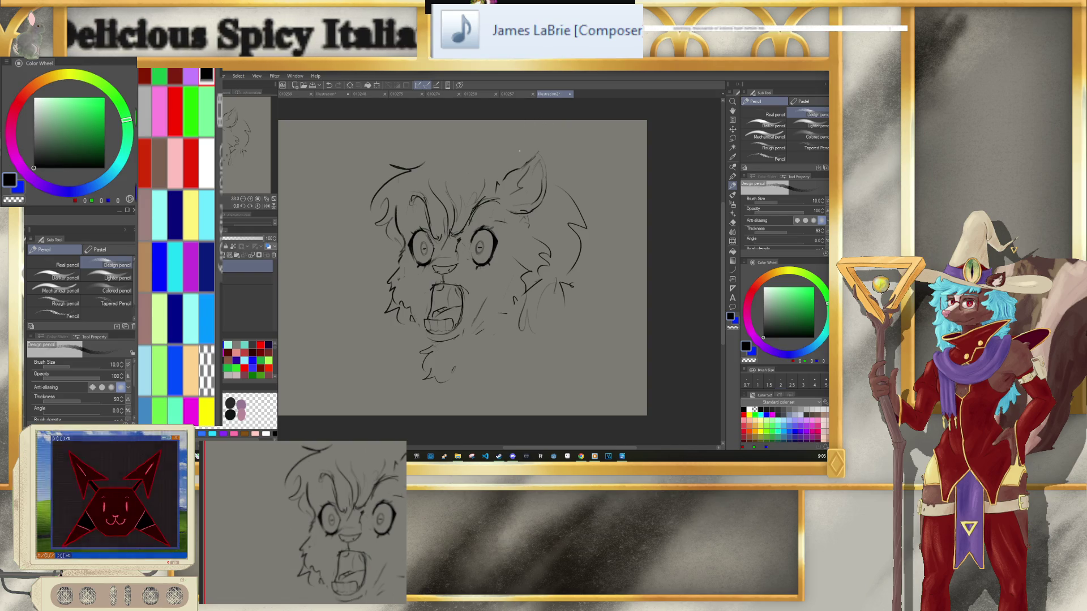
# Step: Sketch a tuft at the head's top-left and erase its stray bits of line
pyautogui.moveTo(366, 168)
pyautogui.mouseDown()
pyautogui.moveTo(374, 190)
pyautogui.moveTo(391, 170)
pyautogui.mouseUp()
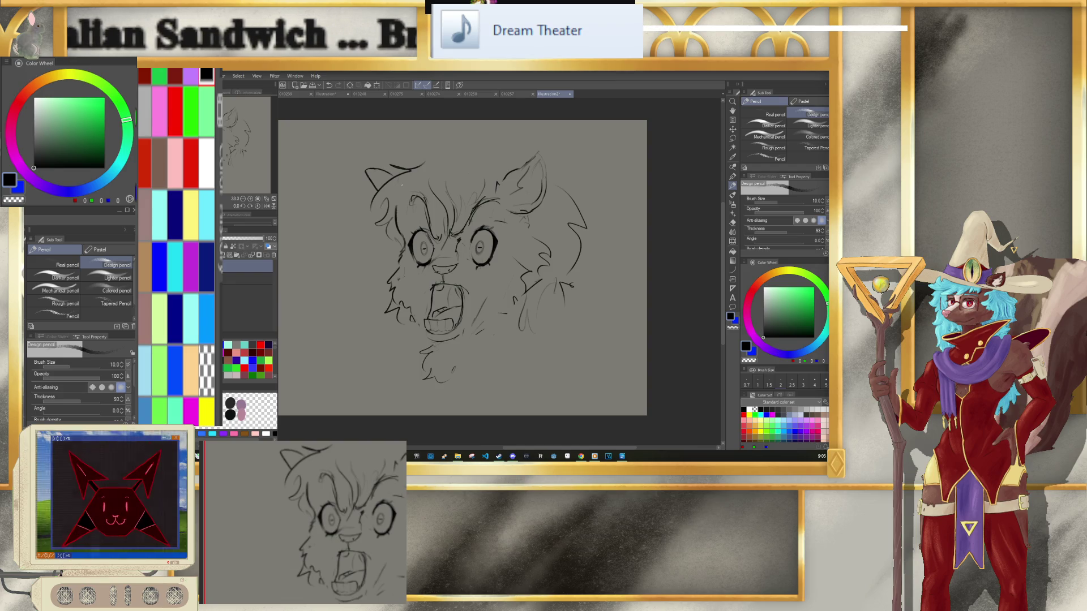
pyautogui.hotkey('ctrl', 'z')
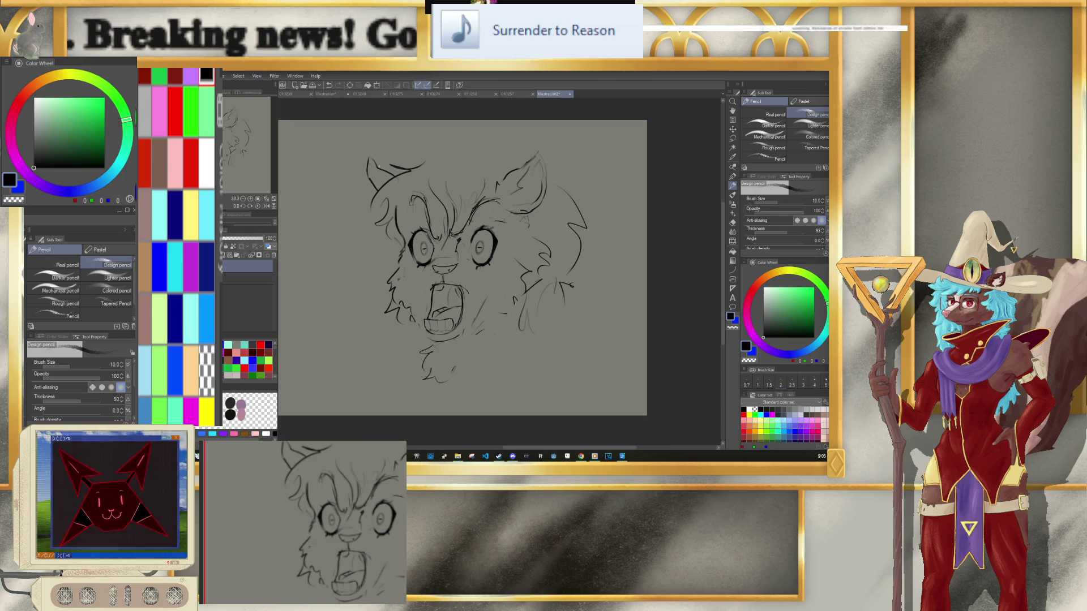
pyautogui.hotkey('ctrl', 'z')
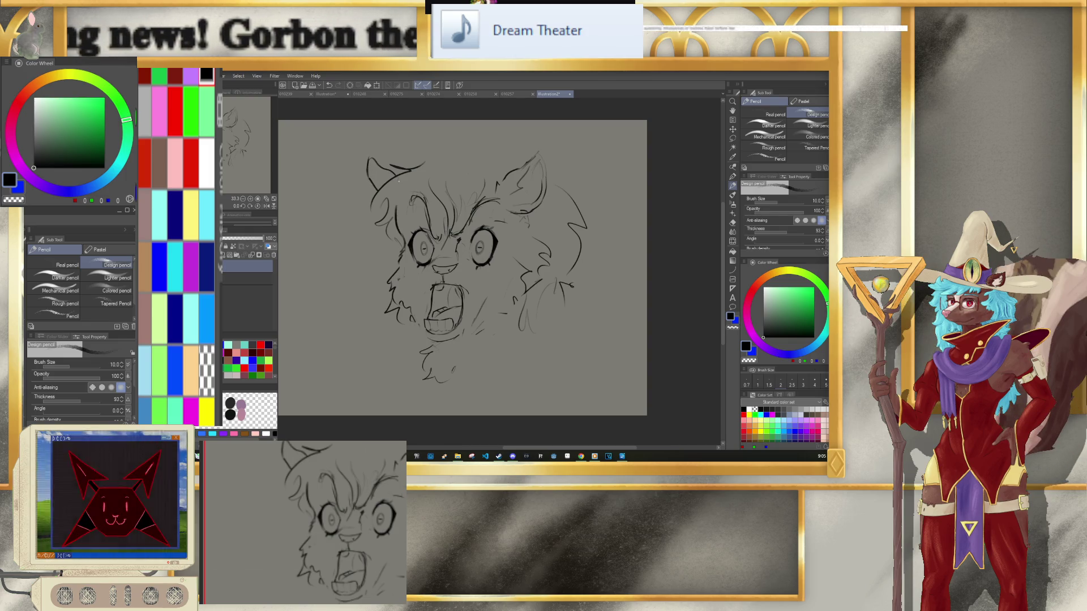
pyautogui.moveTo(375, 183); pyautogui.dragTo(370, 177)
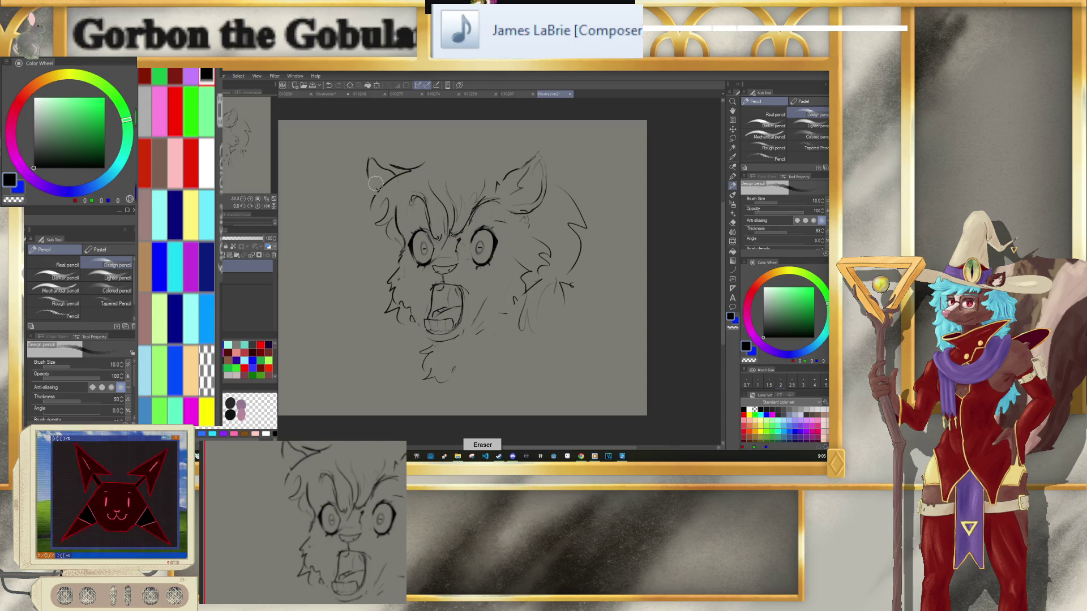
pyautogui.press('p')
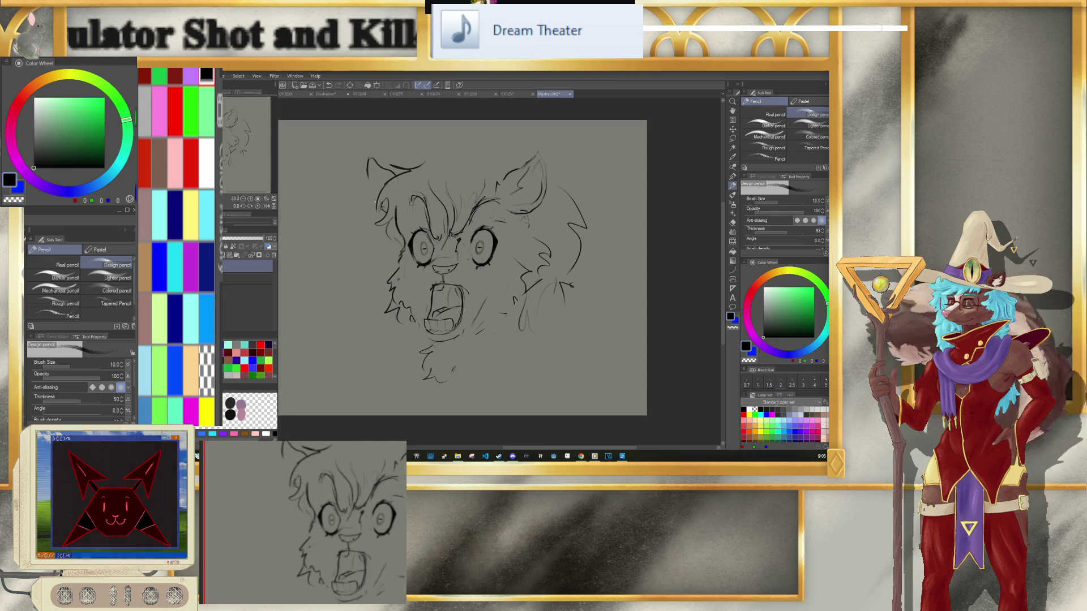
pyautogui.hotkey('ctrl', 'alt')
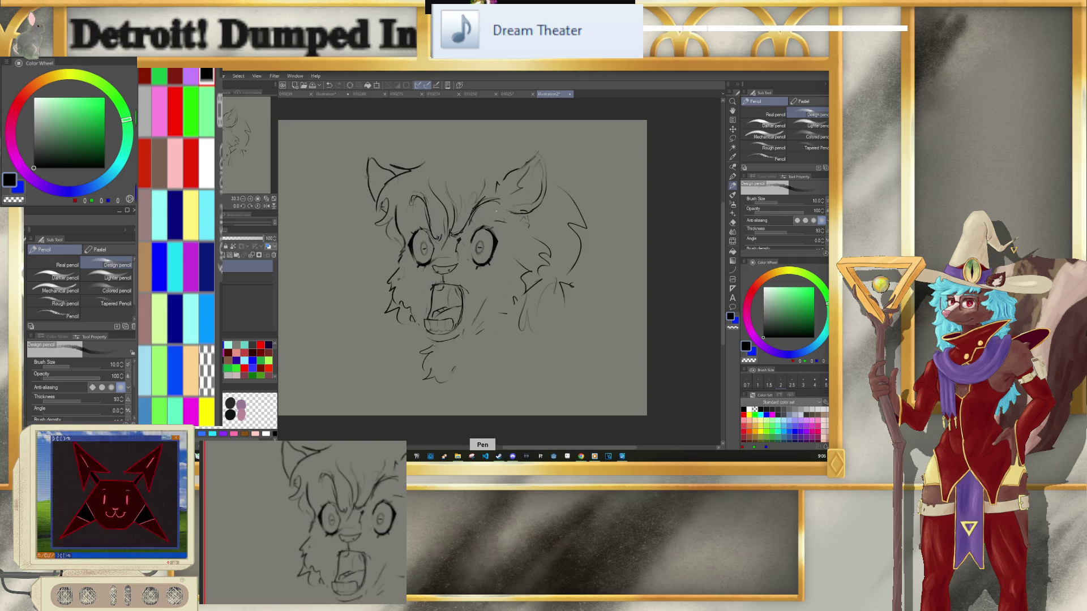
# Step: Lasso the right eye and nudge it slightly right and up
pyautogui.press('m')
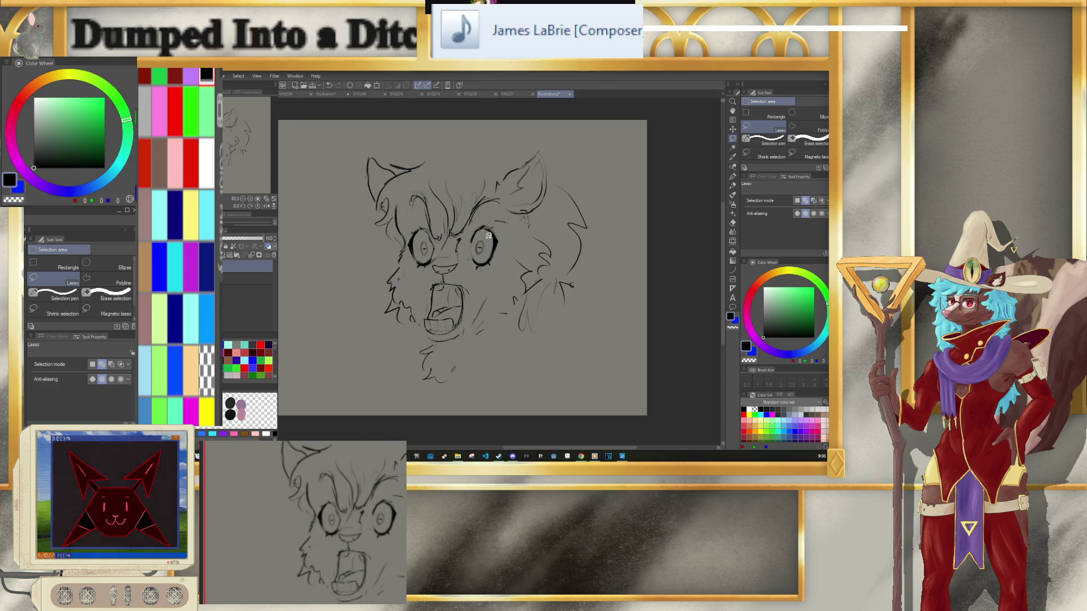
pyautogui.moveTo(478, 254); pyautogui.dragTo(488, 259)
pyautogui.click(513, 270)
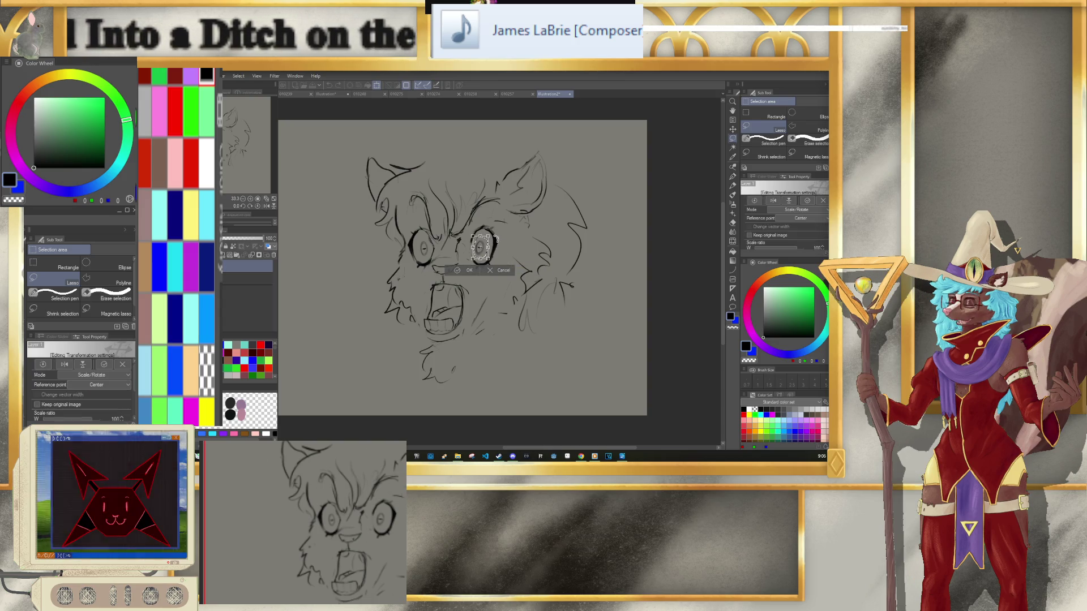
pyautogui.moveTo(483, 254); pyautogui.dragTo(487, 255)
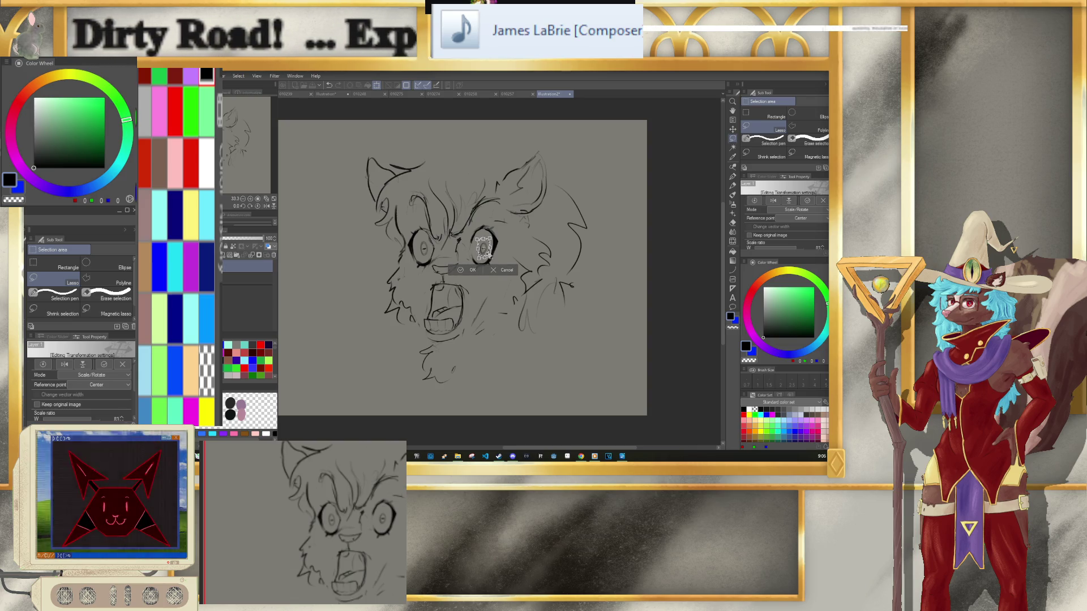
pyautogui.press('Return')
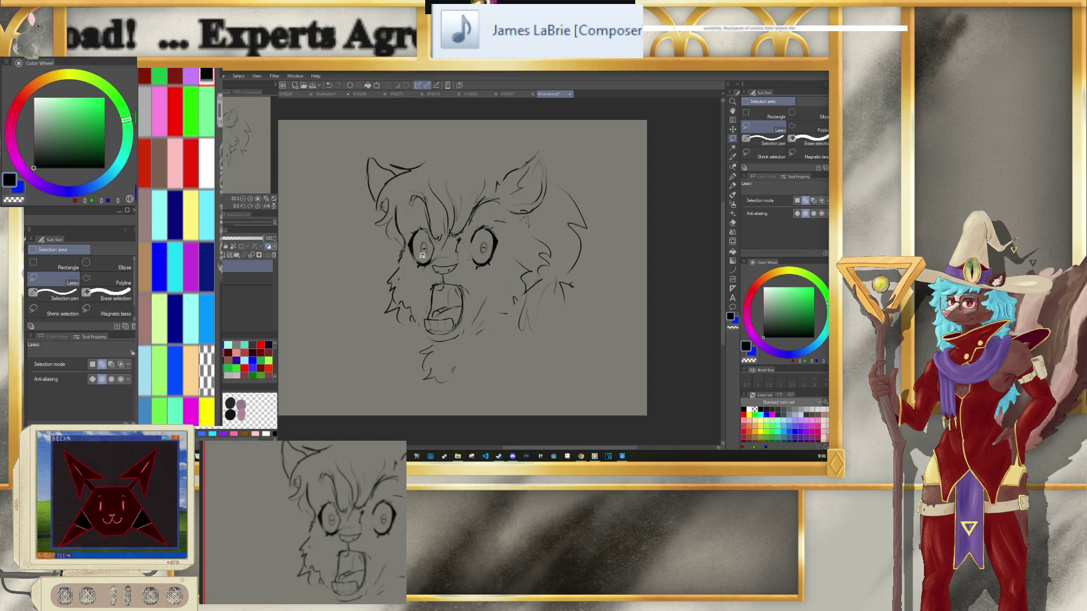
# Step: Lasso the left eye, shrink it a little, then deselect and return to the pencil
pyautogui.moveTo(427, 237); pyautogui.dragTo(425, 239)
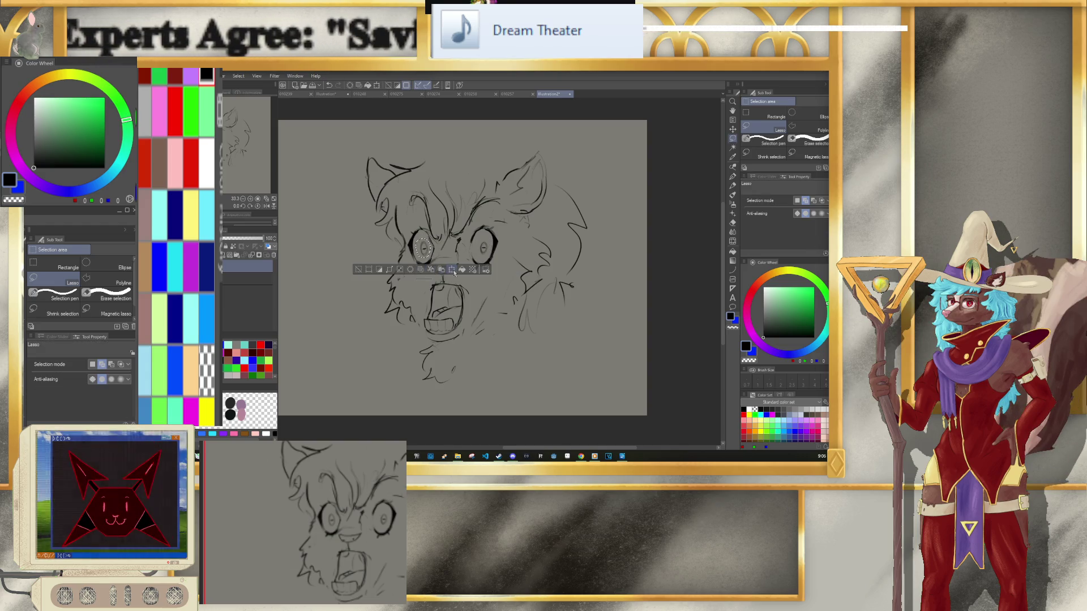
pyautogui.click(453, 271)
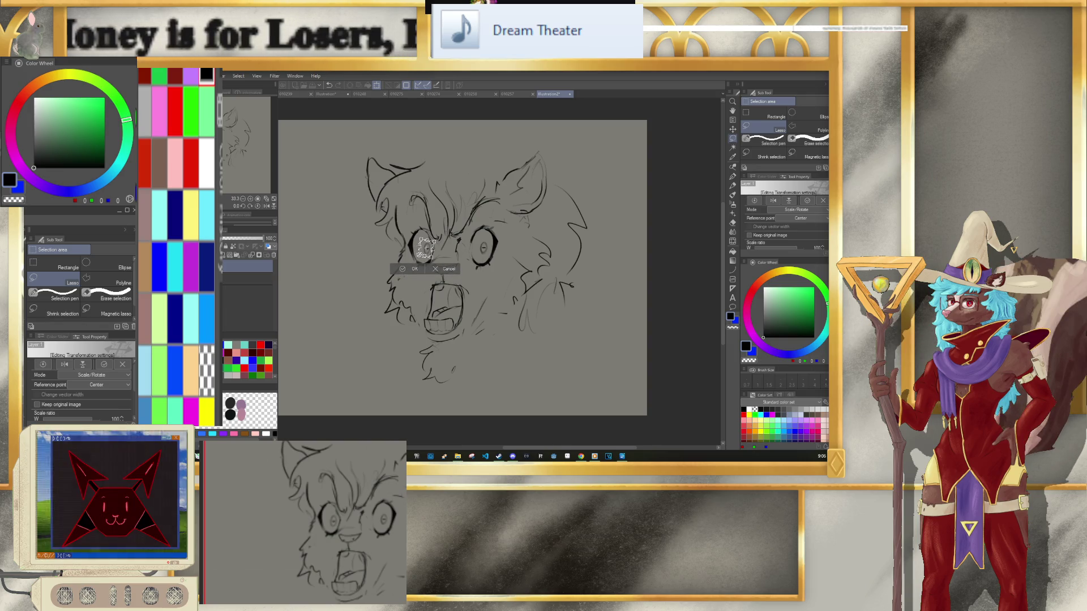
pyautogui.moveTo(426, 249); pyautogui.dragTo(428, 247)
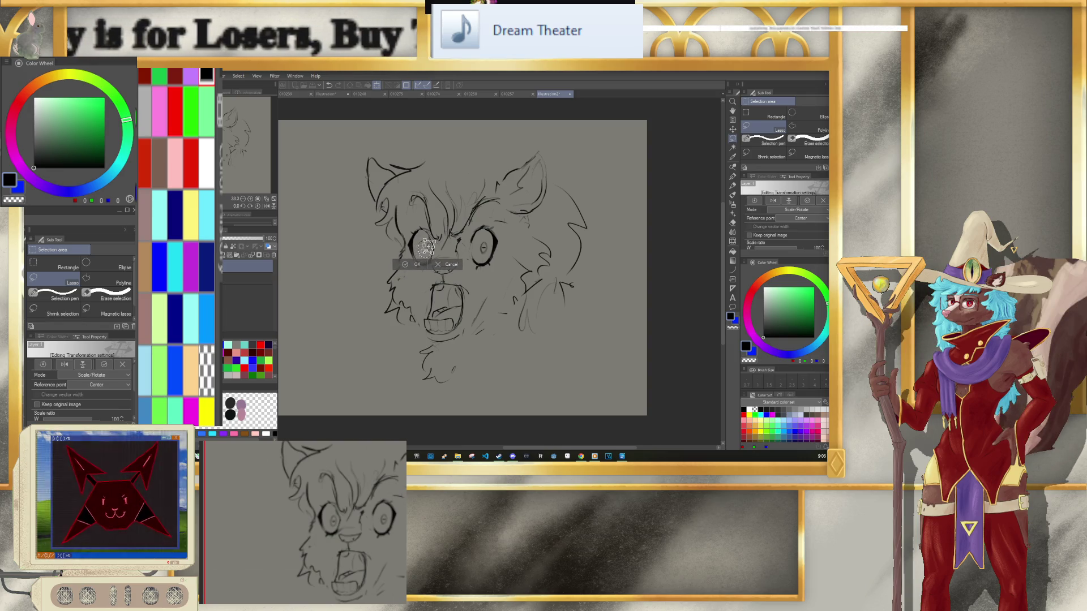
pyautogui.moveTo(426, 248); pyautogui.dragTo(430, 256)
pyautogui.click(412, 270)
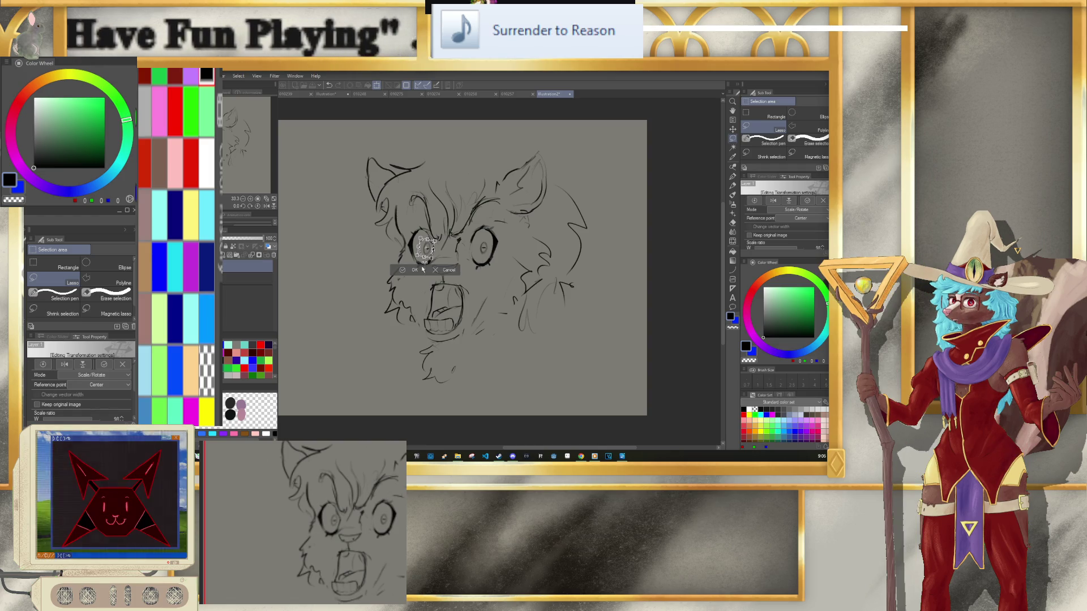
pyautogui.click(361, 270)
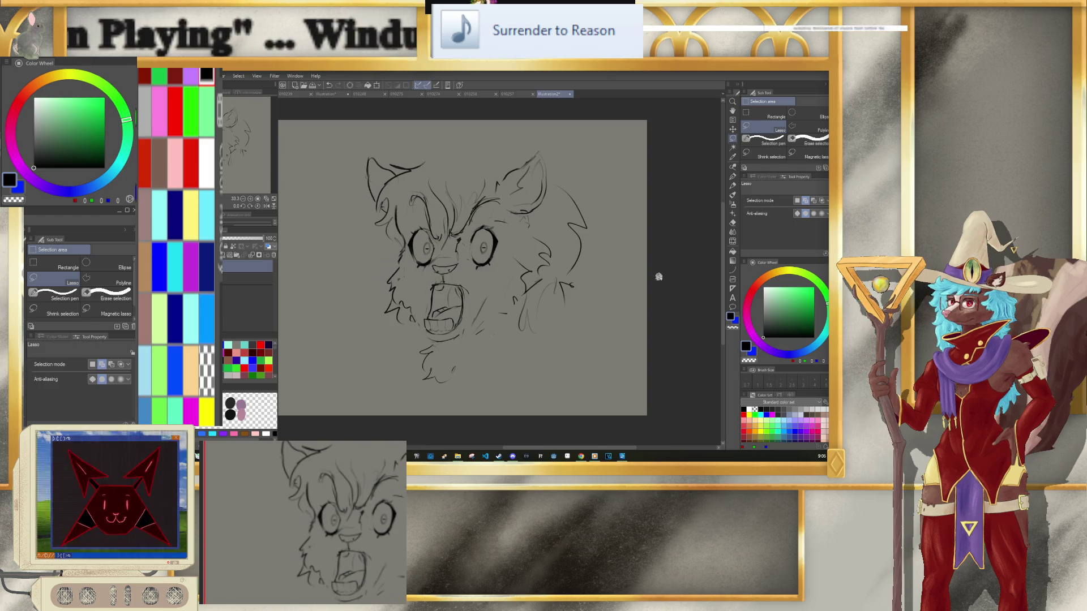
pyautogui.click(734, 185)
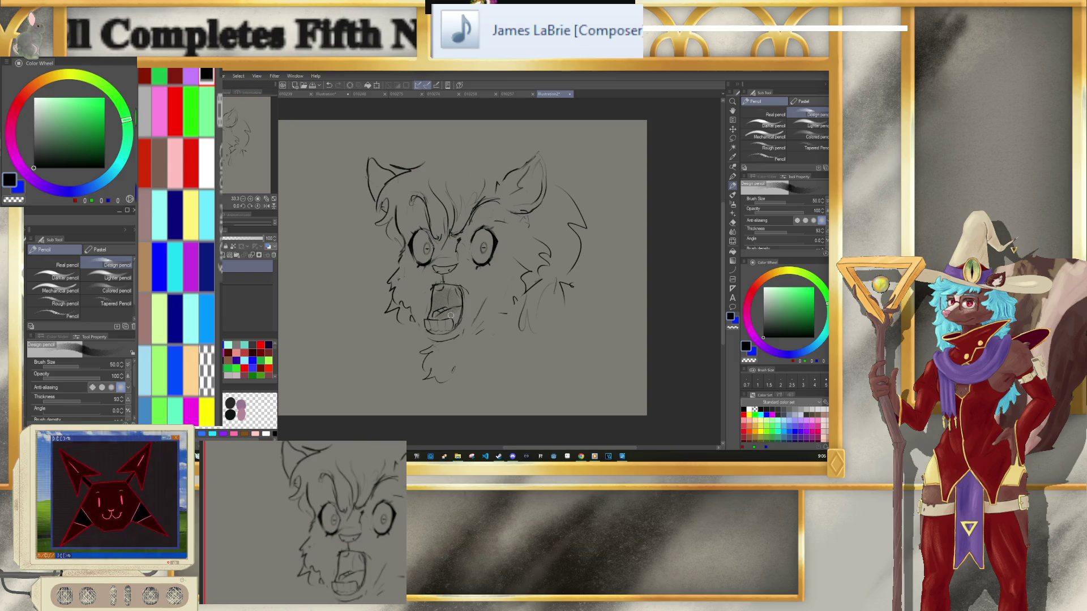
# Step: Paint white teeth inside the open mouth, settling on brush size 15
pyautogui.press('x')
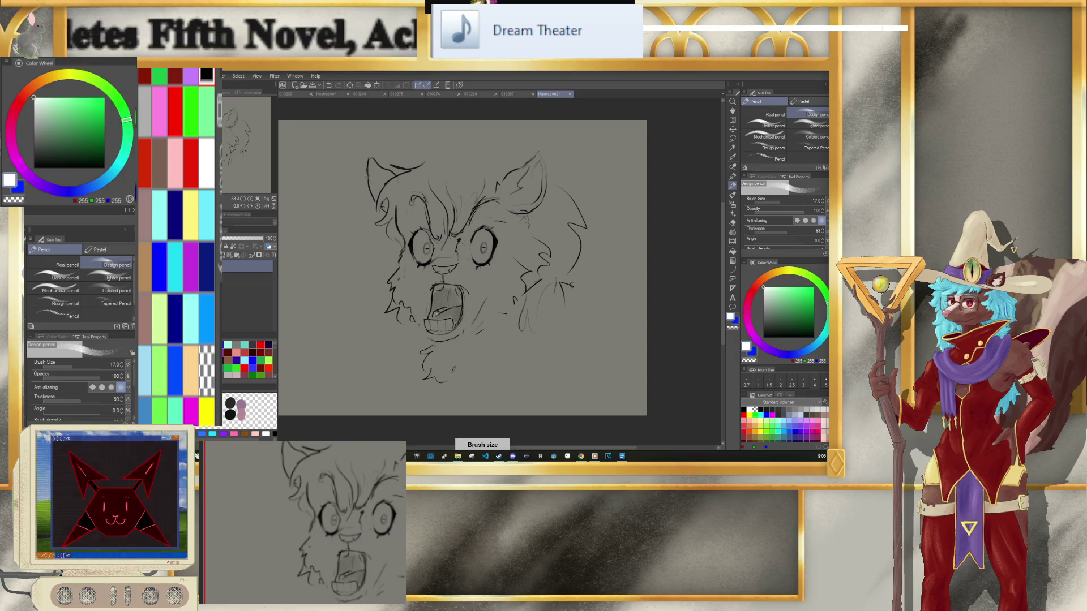
pyautogui.moveTo(437, 313); pyautogui.dragTo(443, 310)
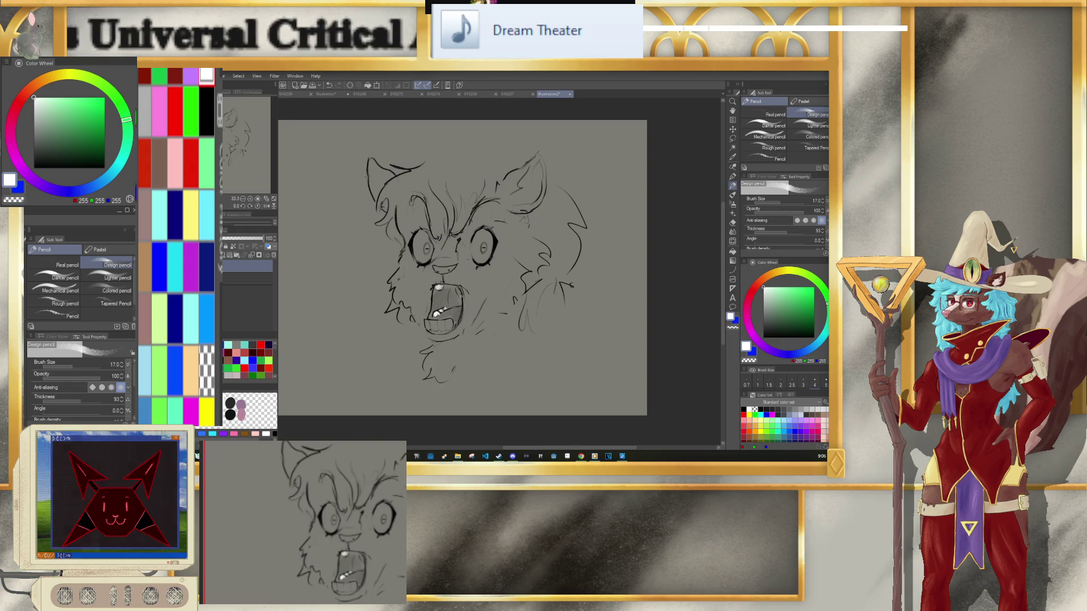
pyautogui.hotkey('ctrl', 'z')
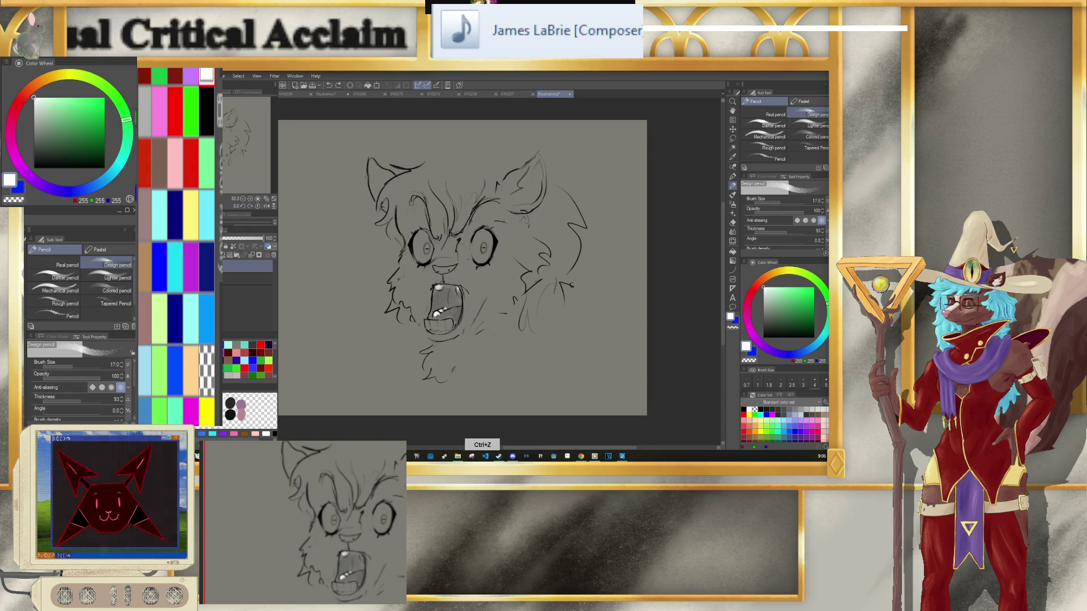
pyautogui.press(']')
pyautogui.press(']')
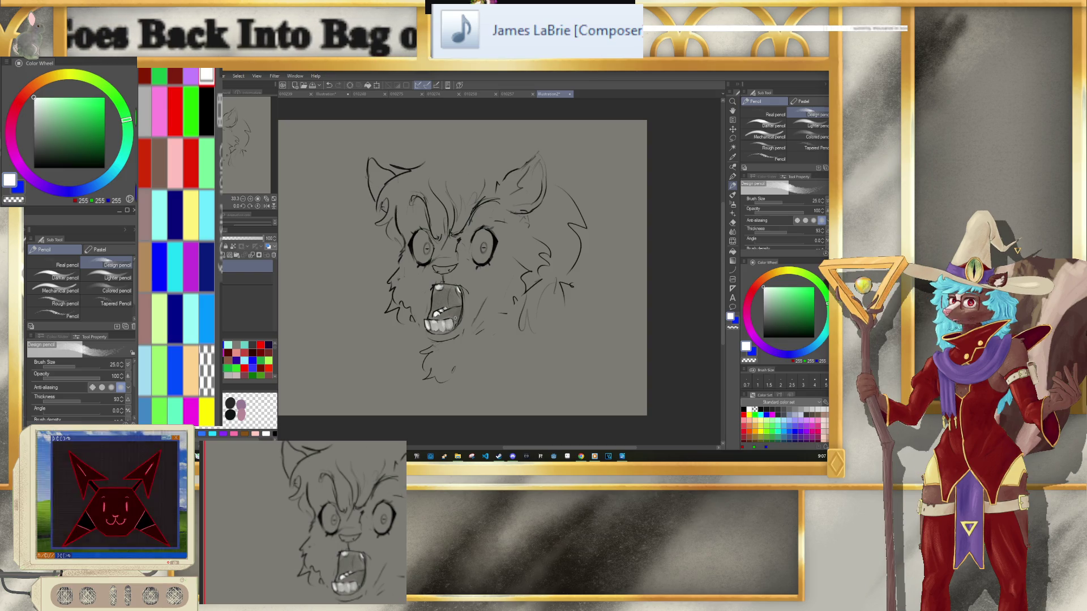
pyautogui.press('[')
pyautogui.press('[')
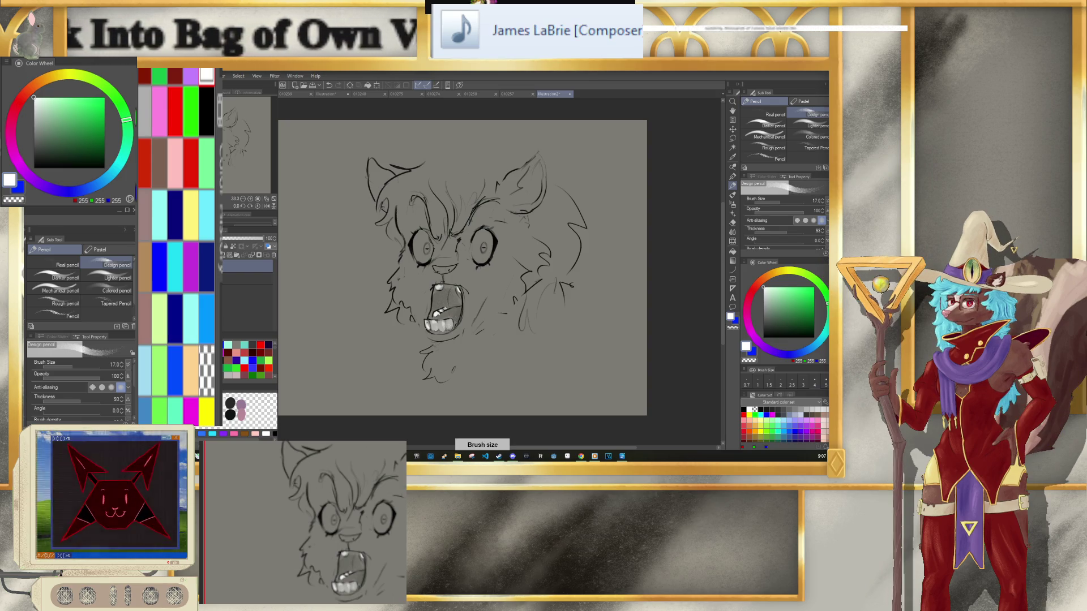
pyautogui.press('[')
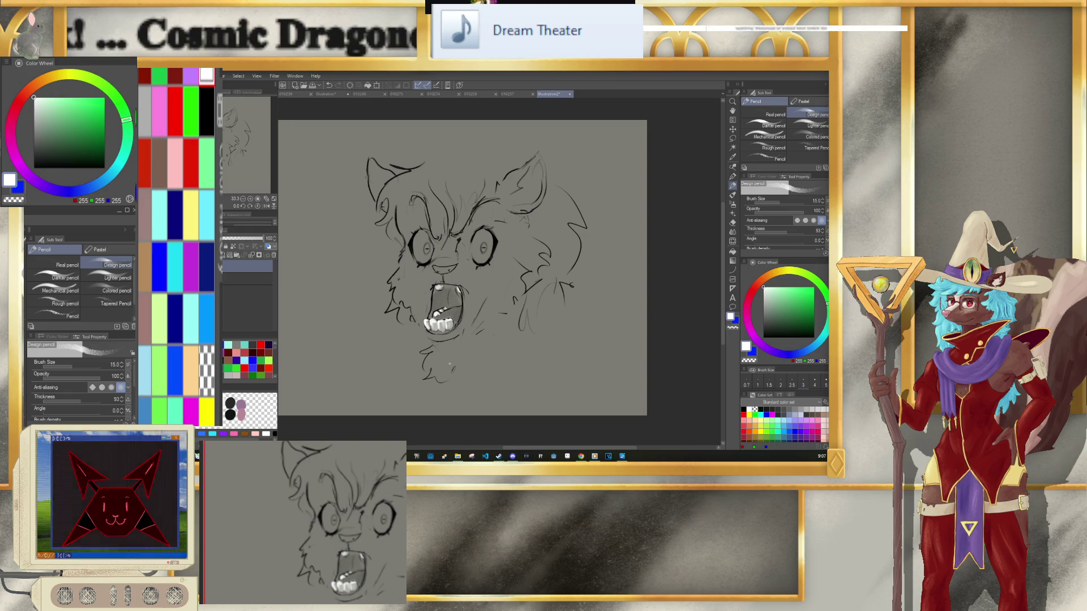
# Step: Add a white accent in the hair above the left eye, then set a near-black pencil at size 20
pyautogui.moveTo(404, 198)
pyautogui.mouseDown()
pyautogui.moveTo(397, 220)
pyautogui.moveTo(400, 210)
pyautogui.mouseUp()
pyautogui.press('e')
pyautogui.press('p')
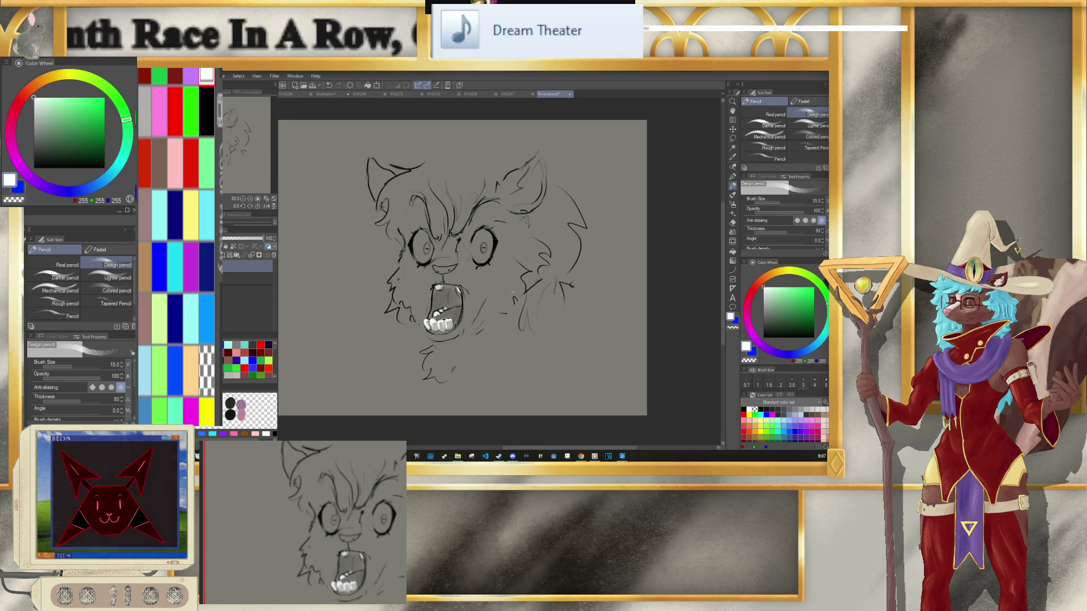
pyautogui.press('[')
pyautogui.press('[')
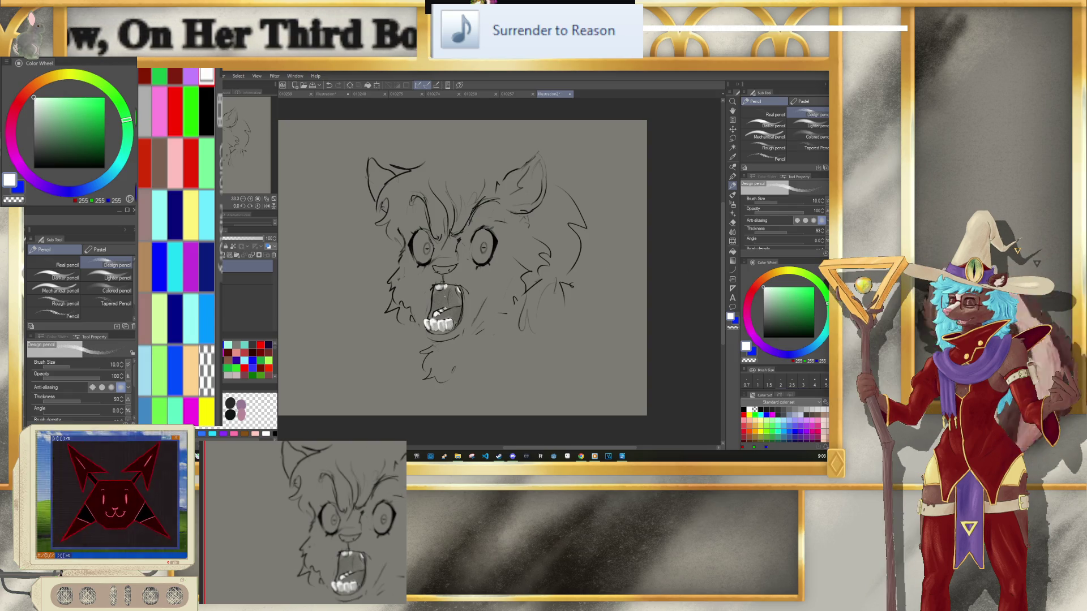
pyautogui.click(775, 334)
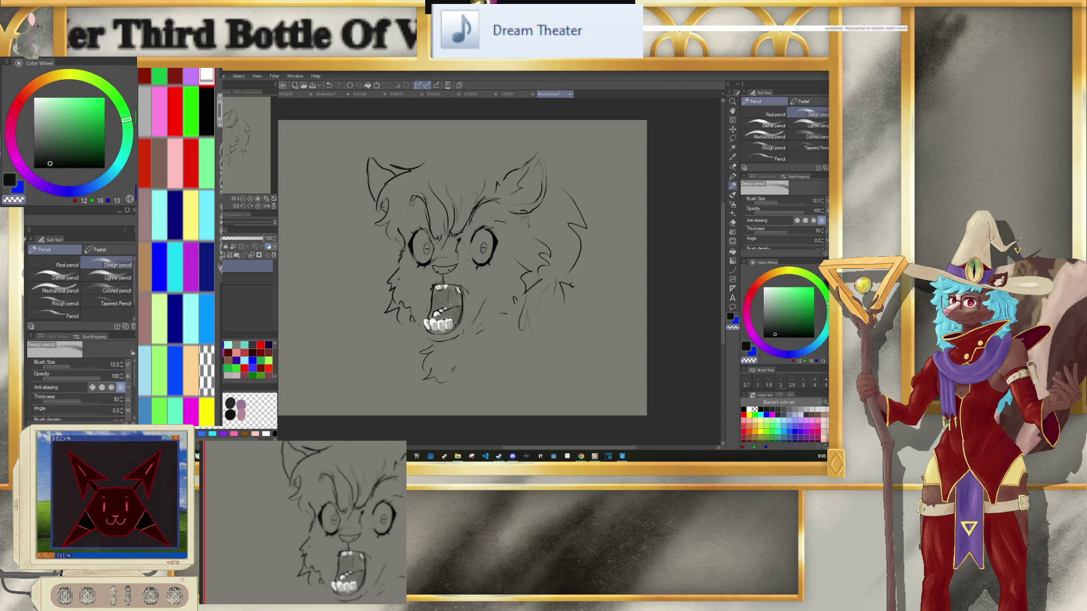
pyautogui.press(']')
pyautogui.press(']')
pyautogui.press(']')
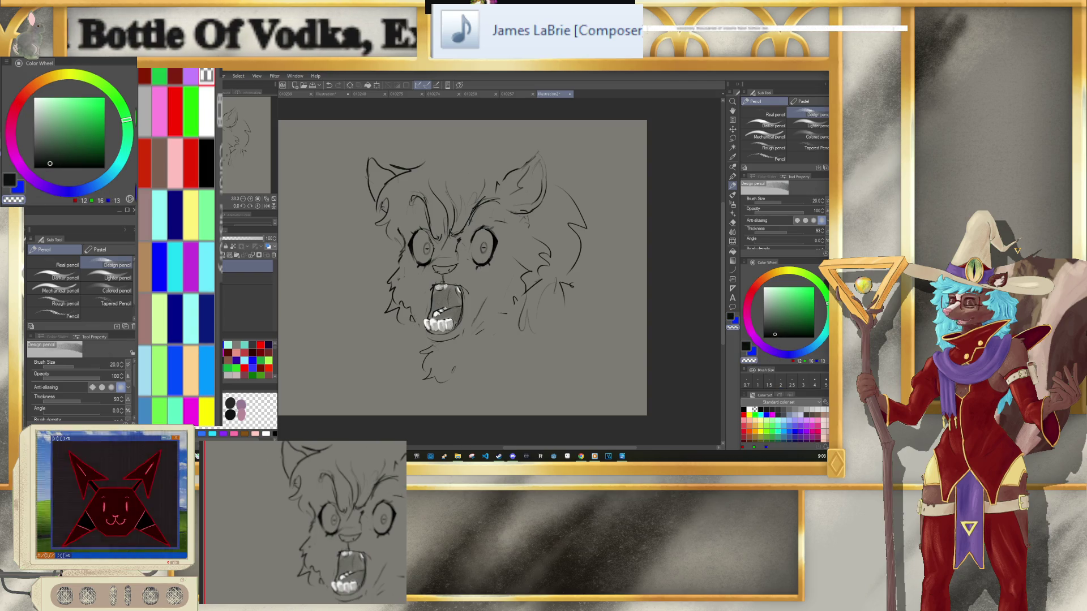